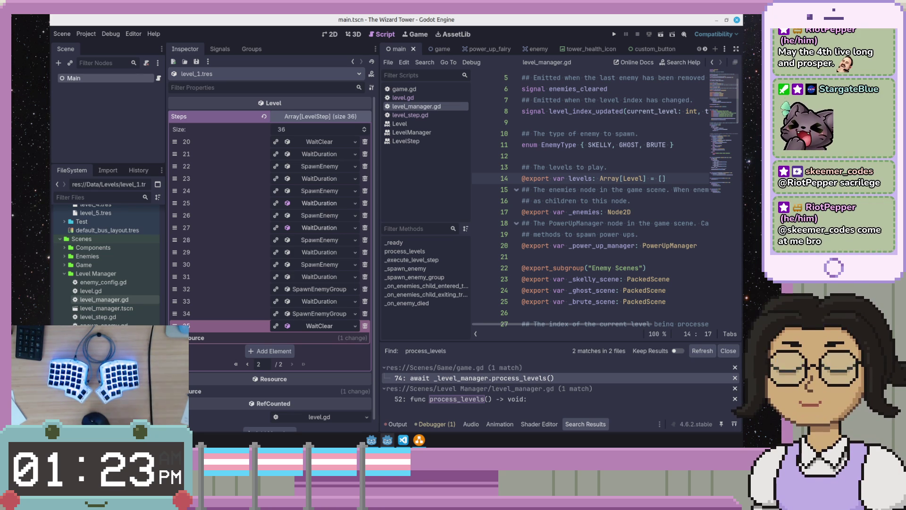
- Review the _ghost_scene and _brute_scene export lines in level_manager.gd
left_click(621, 290)
scroll(621, 292, "down", 5)
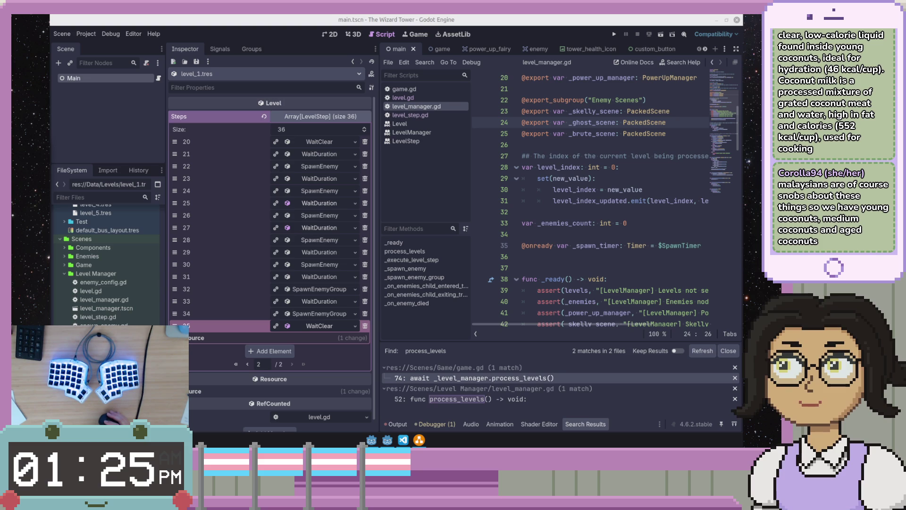
left_click(554, 267)
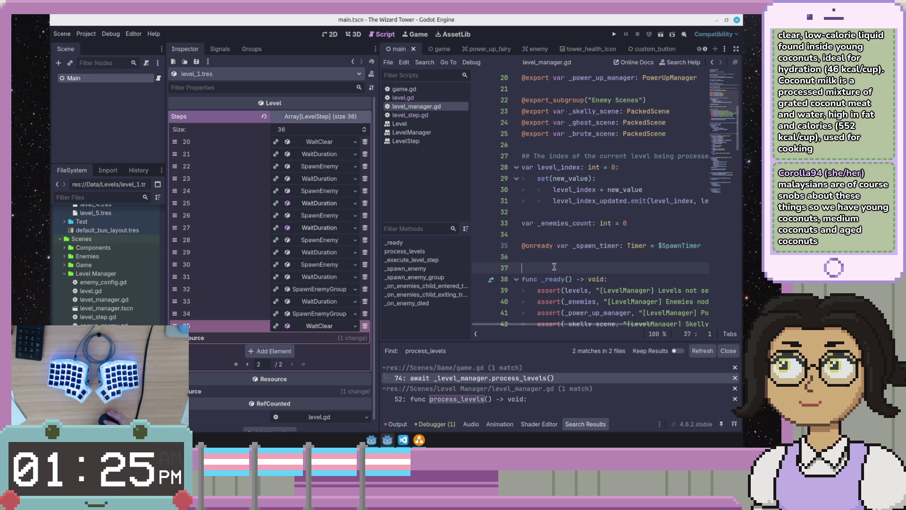
scroll(555, 267, "down", 10)
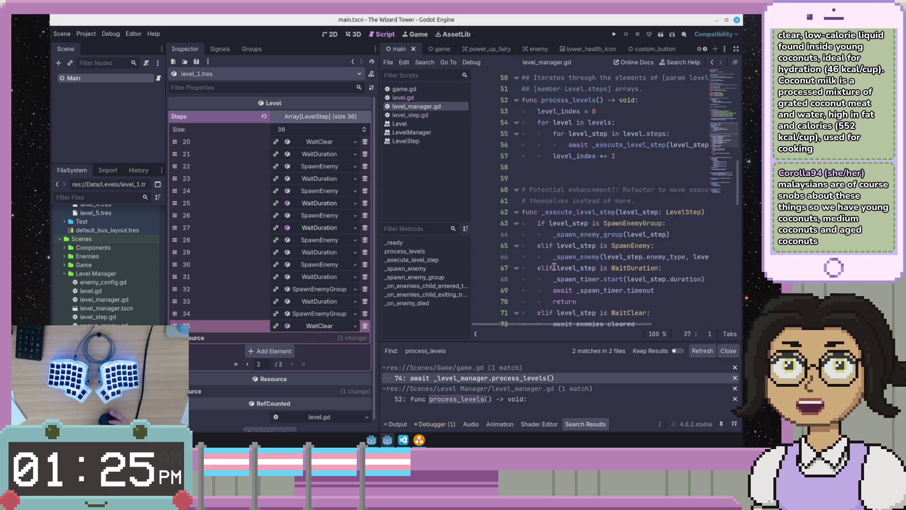
scroll(554, 267, "up", 14)
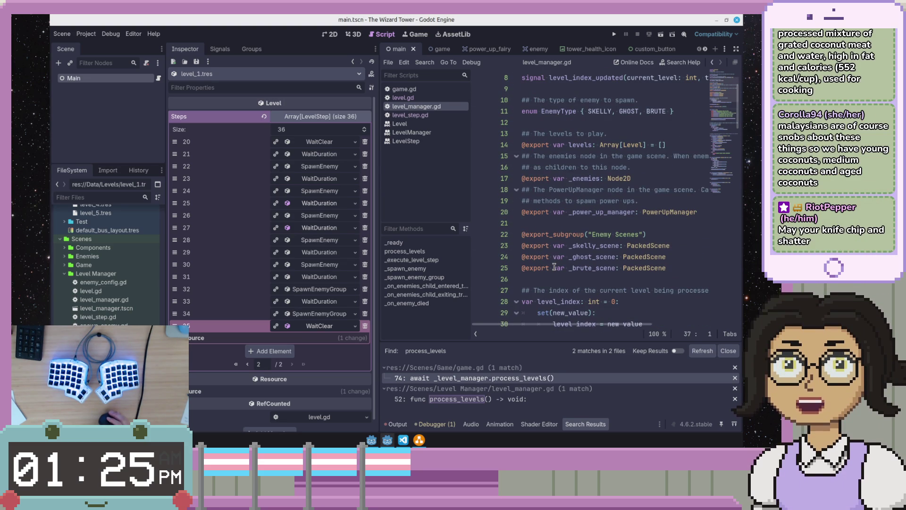
left_click(682, 263)
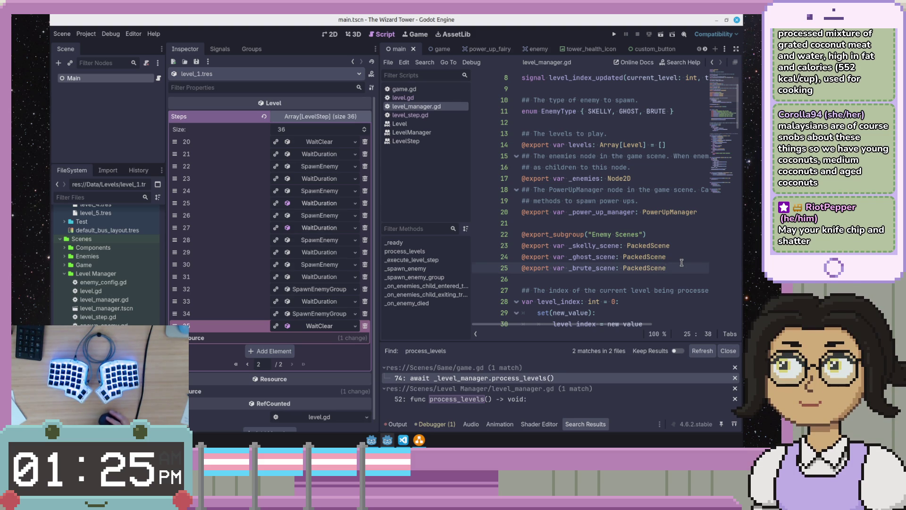
scroll(682, 263, "down", 2)
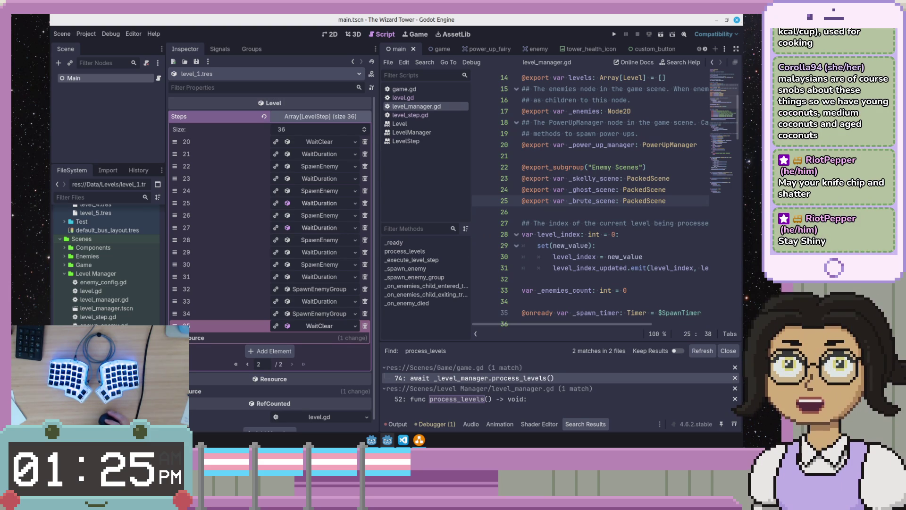
key("alt+Tab")
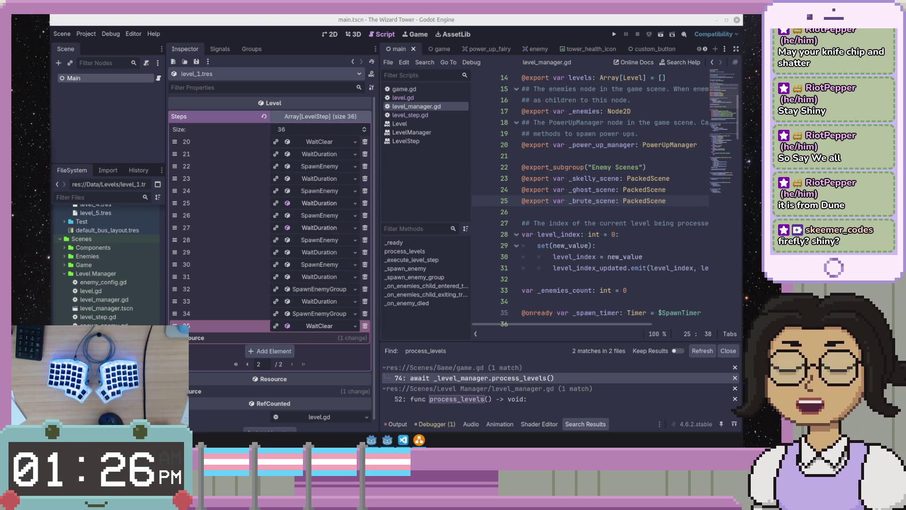
- Inspect the _skelly_scene export line and the empty lines around it
left_click(593, 203)
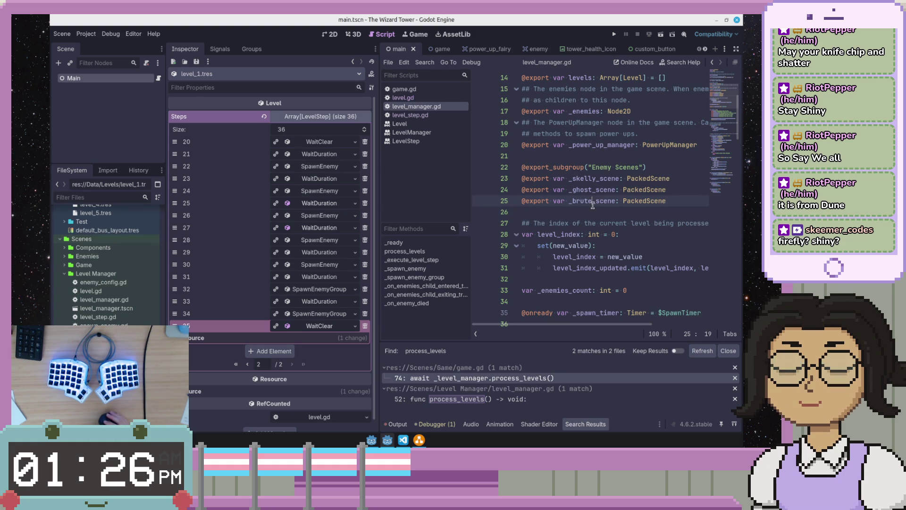
left_click_drag(685, 184, 682, 169)
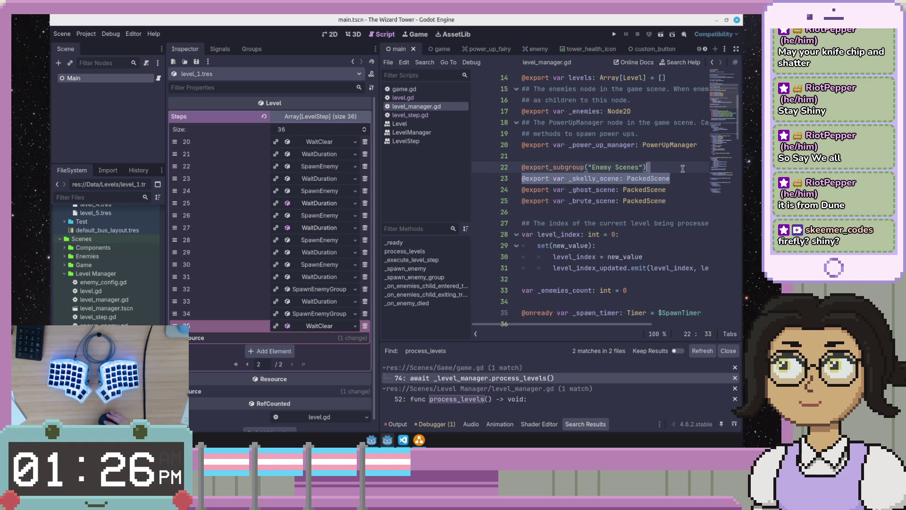
left_click(684, 168)
left_click(689, 153)
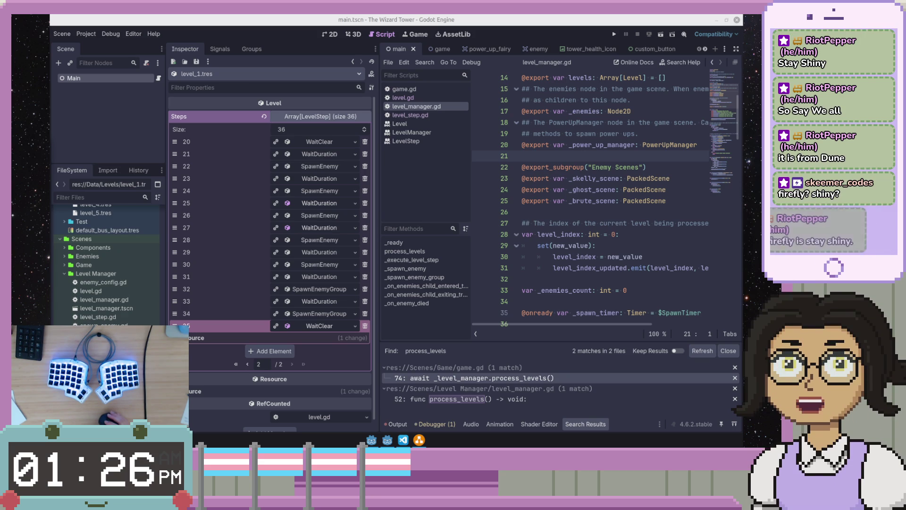
left_click(546, 283)
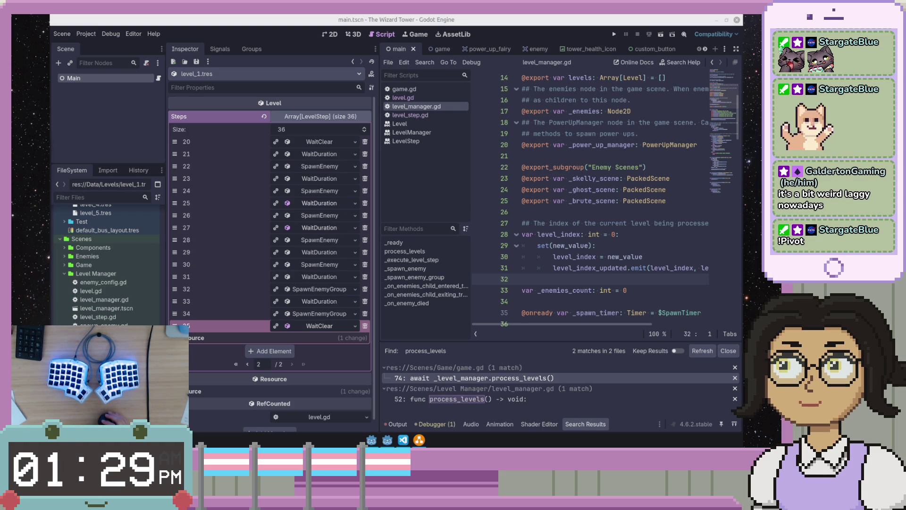
- View the PackedScene documentation and drag the splitter left to widen the script editor
left_click(627, 190)
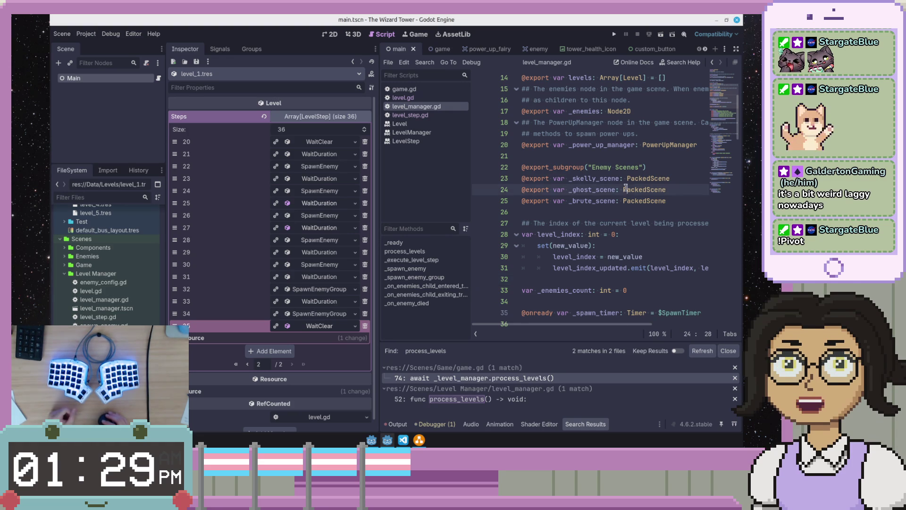
left_click_drag(376, 176, 310, 161)
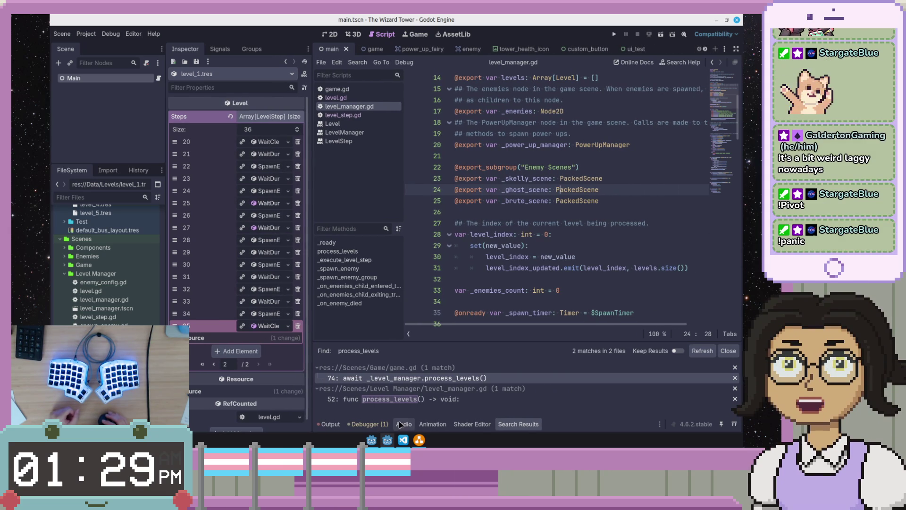
left_click(371, 440)
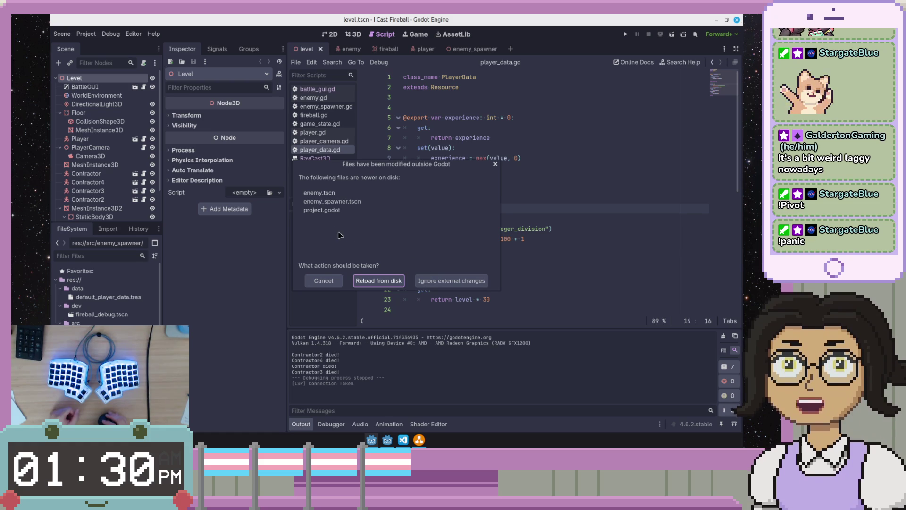
- Reload the files changed on disk, test-run the game for enemy spawning, then close it
left_click(378, 280)
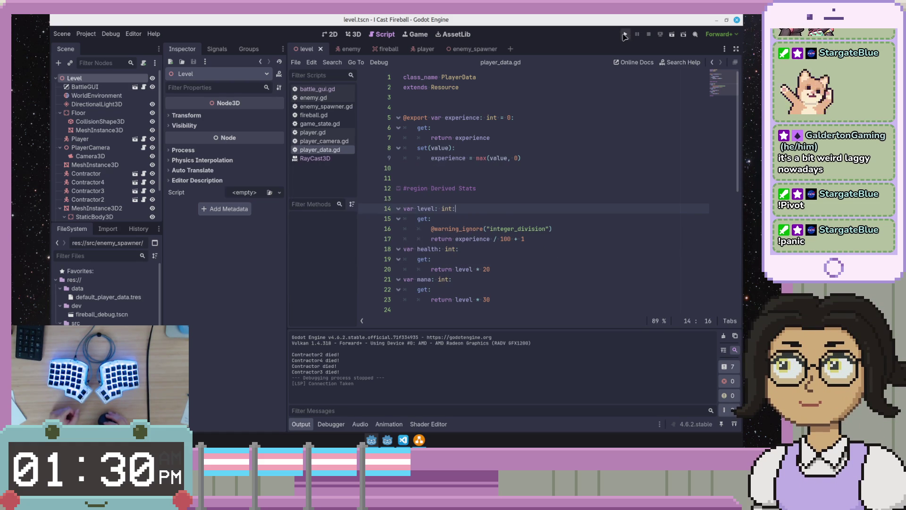
left_click(625, 36)
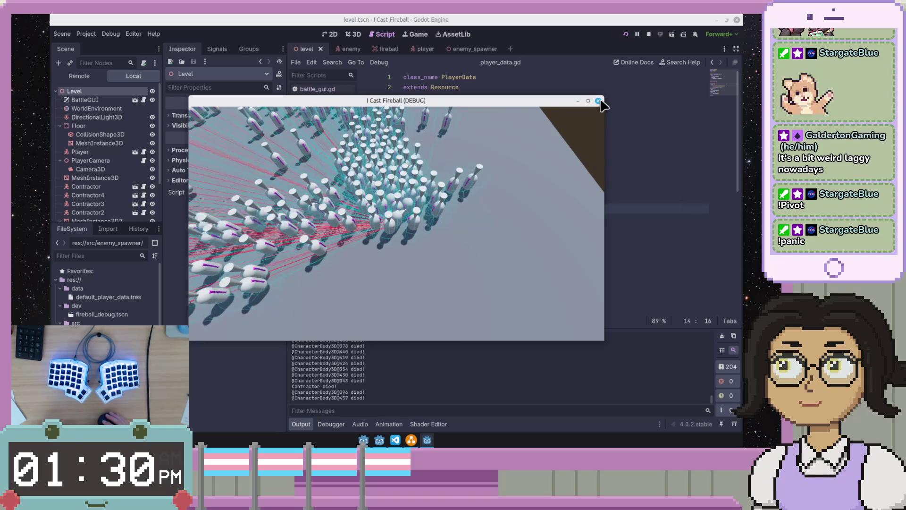
left_click(598, 101)
left_click(576, 165)
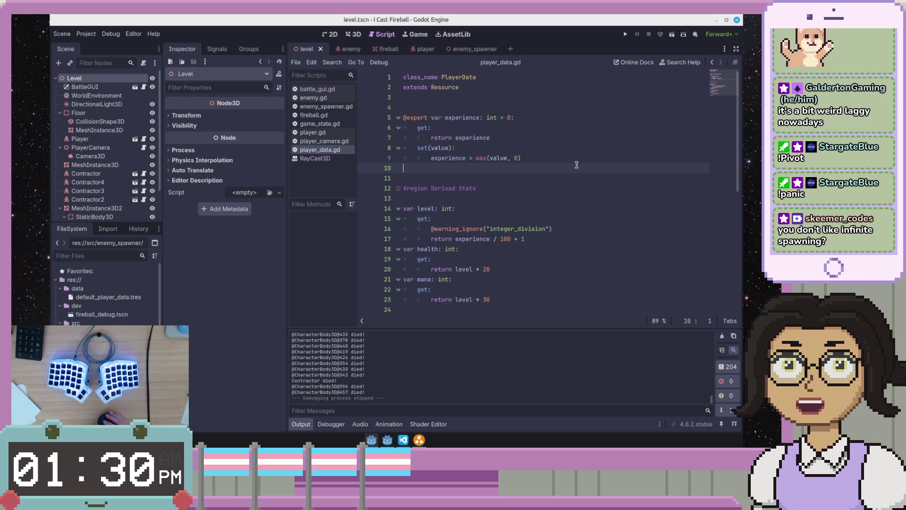
- Step through the Derived Stats mana and level getters in player_data.gd
left_click(545, 179)
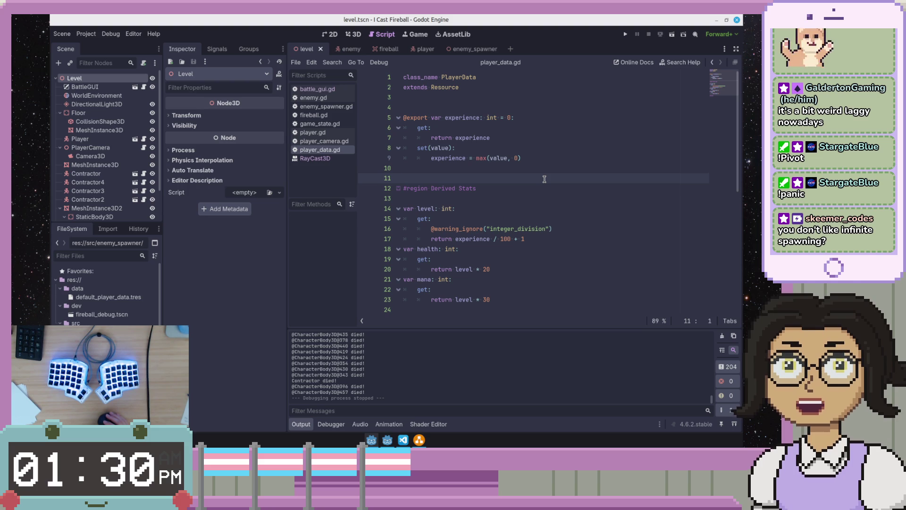
left_click(551, 187)
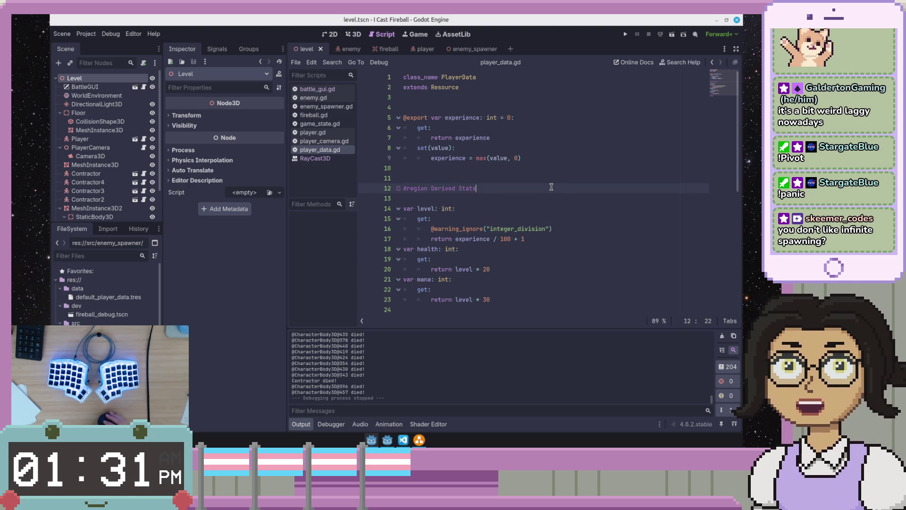
left_click(560, 226)
left_click(575, 298)
scroll(576, 298, "down", 6)
scroll(575, 298, "up", 3)
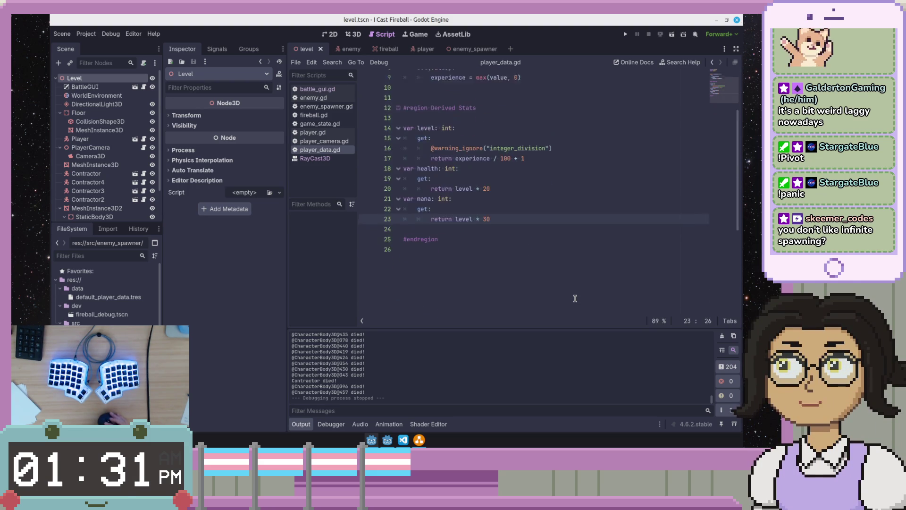
left_click(524, 219)
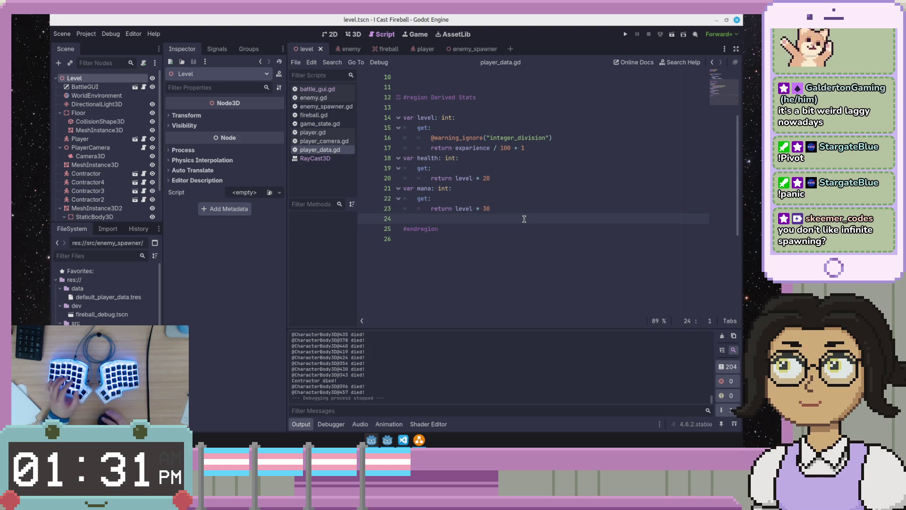
scroll(524, 219, "up", 3)
left_click(524, 219)
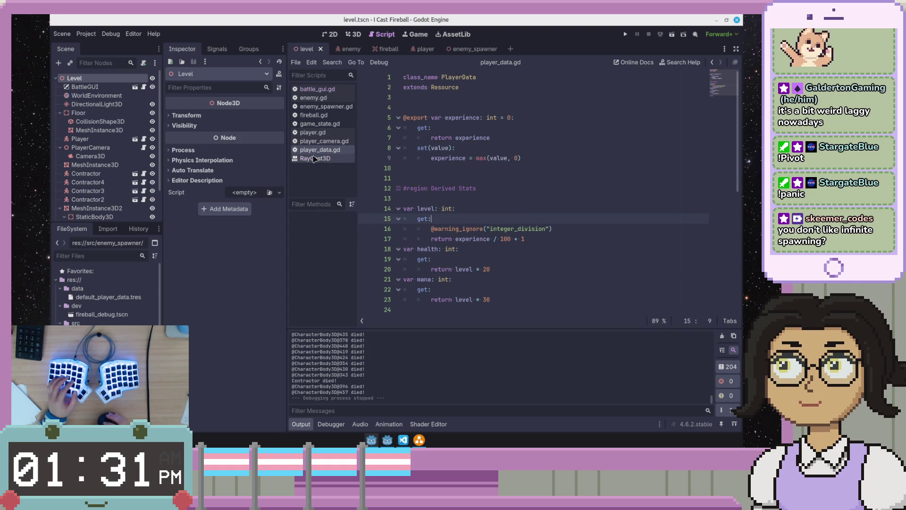
- Open battle_gui.gd from the script list and switch to The Wizard Tower window
left_click(314, 159)
left_click(317, 89)
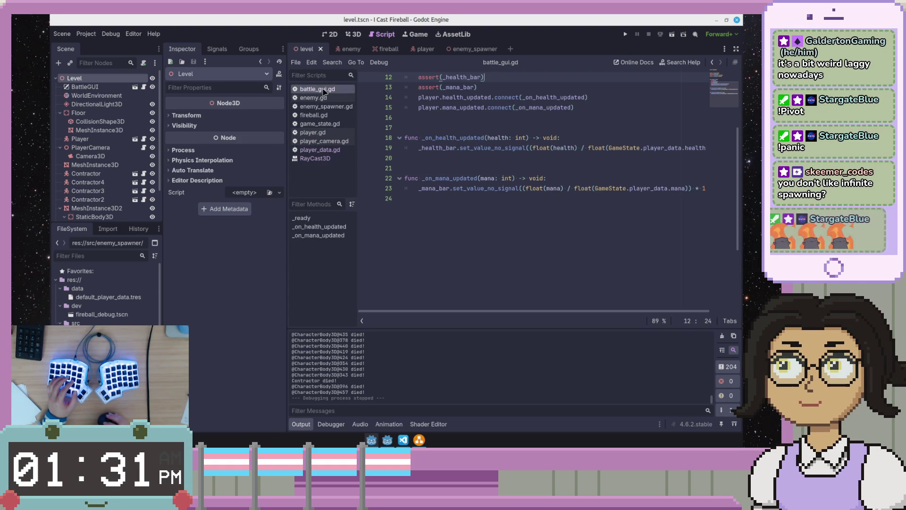
key("alt+Tab")
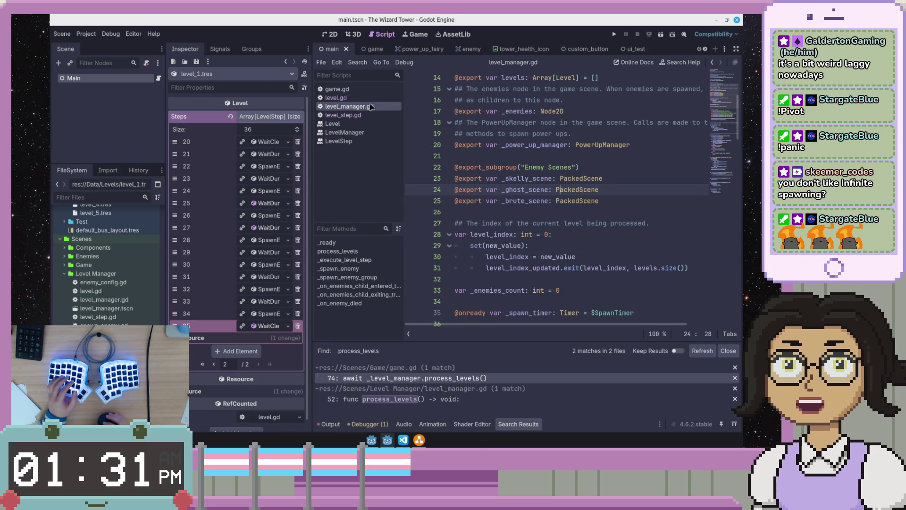
- Scroll level_manager.gd up to the LevelManager class and EnemyType enum, then return to I Cast Fireball
scroll(507, 141, "up", 3)
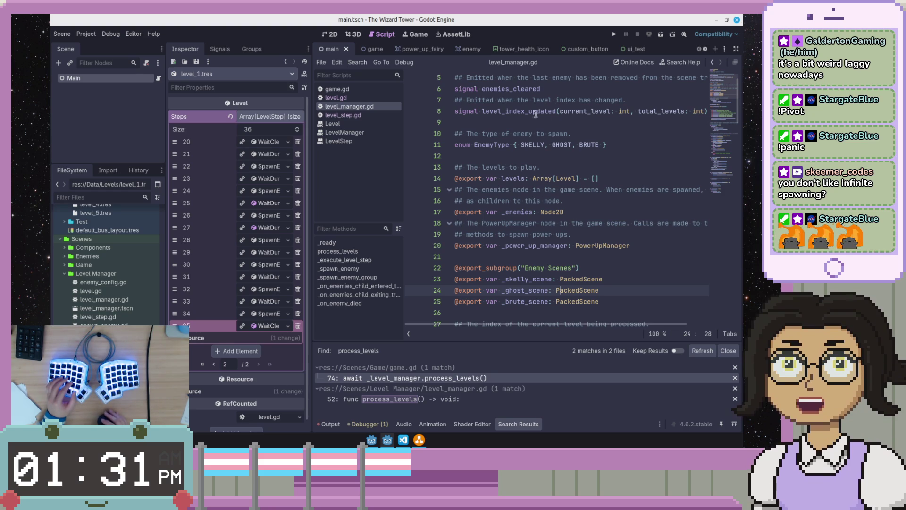
scroll(462, 90, "up", 2)
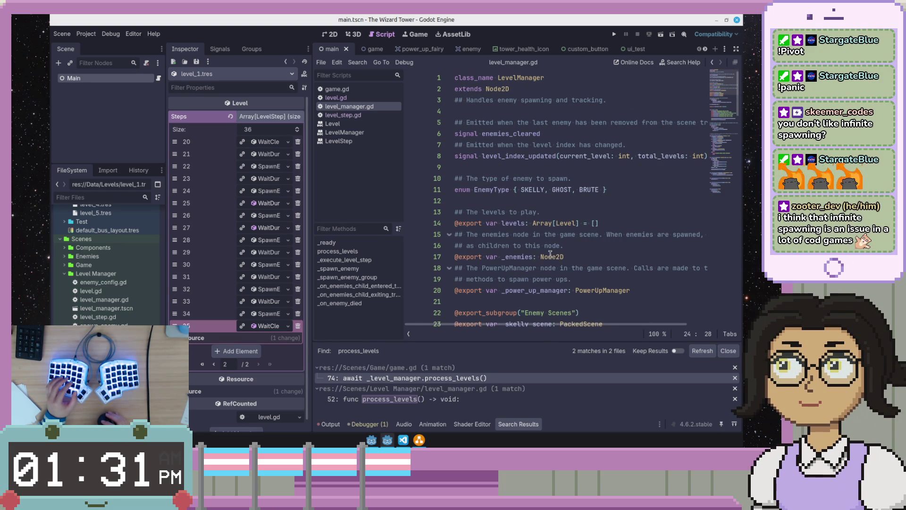
mouse_move(552, 256)
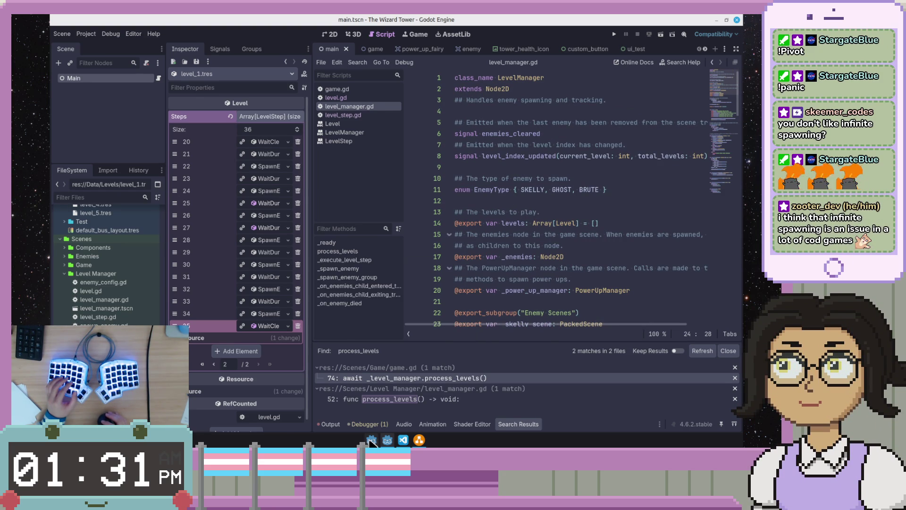
left_click(371, 440)
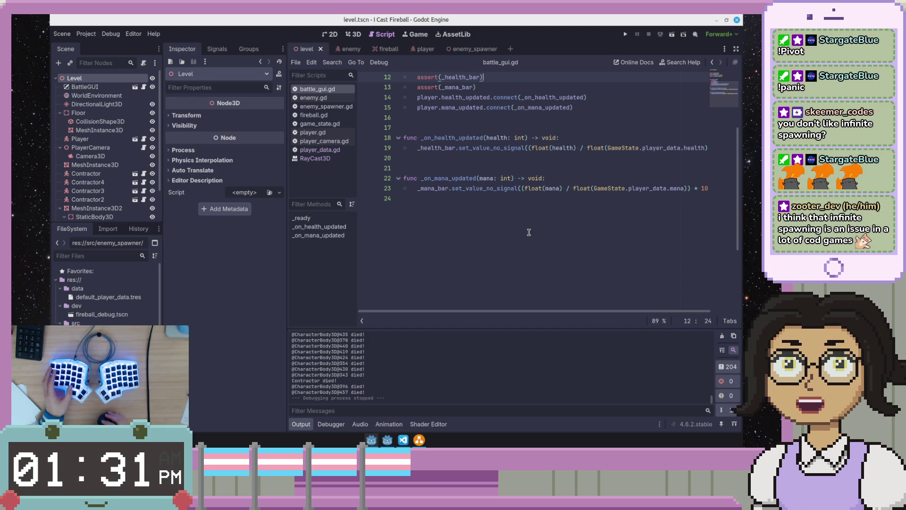
- Check the player, _health_bar and _mana_bar exports in battle_gui.gd, then open the Level node's context menu
left_click(568, 188)
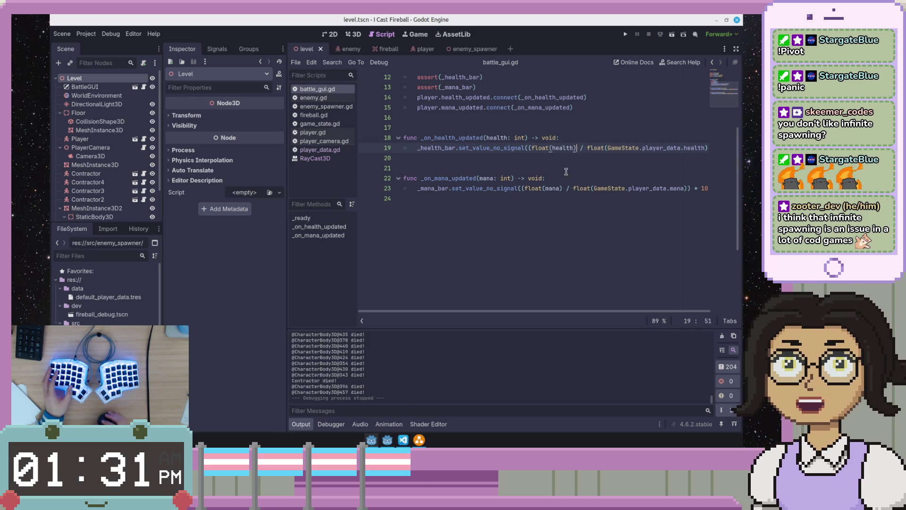
left_click(568, 199)
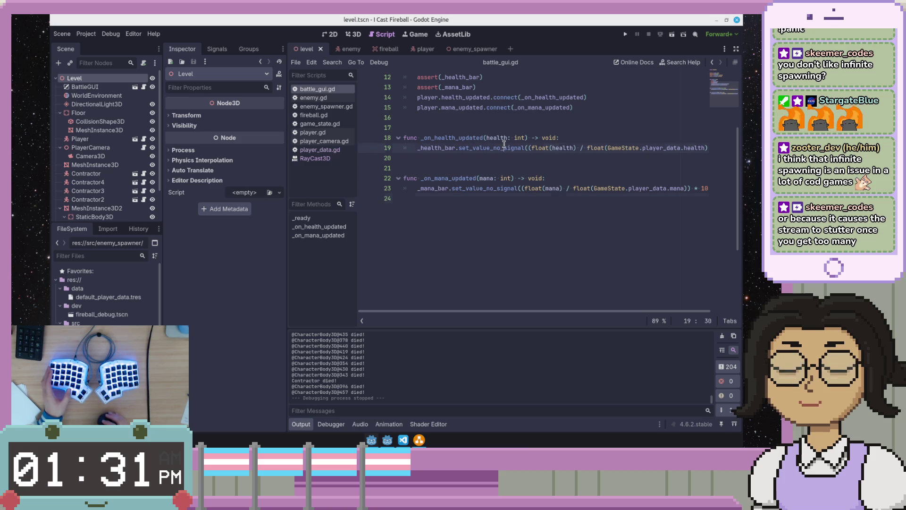
left_click(549, 176)
scroll(550, 175, "down", 2)
scroll(549, 174, "up", 5)
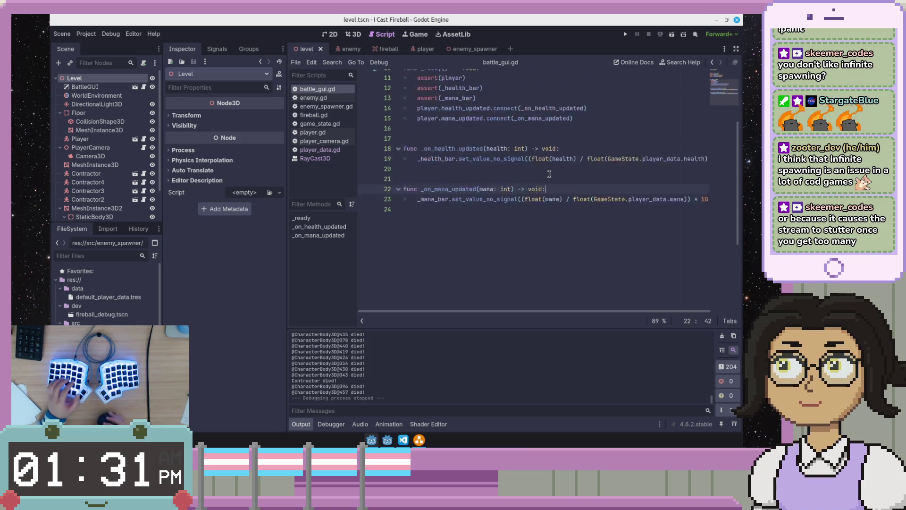
left_click(474, 129)
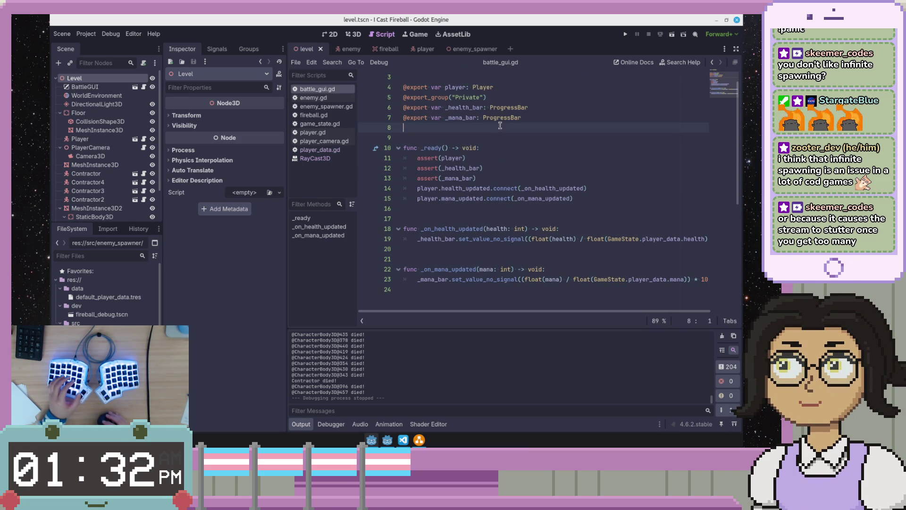
right_click(89, 78)
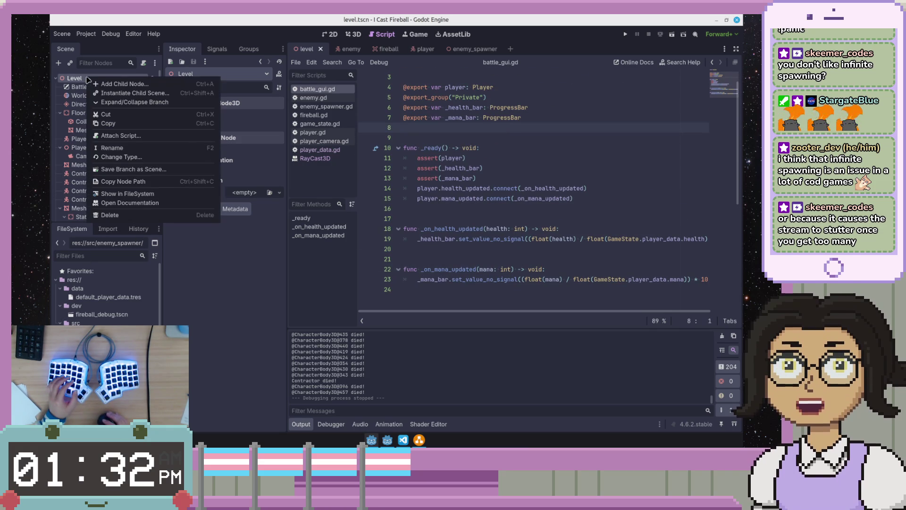
- Attach a new GDScript, res://src/level/level.gd, to the Level node
left_click(121, 135)
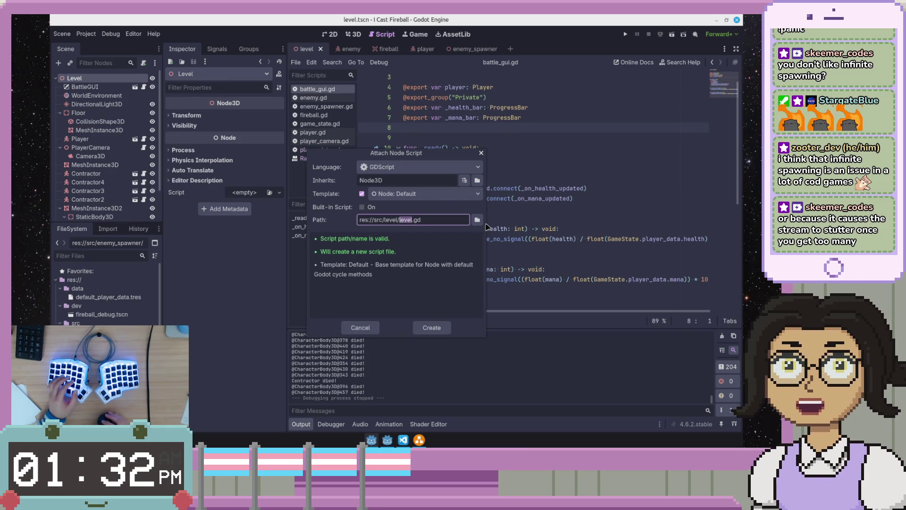
left_click(428, 328)
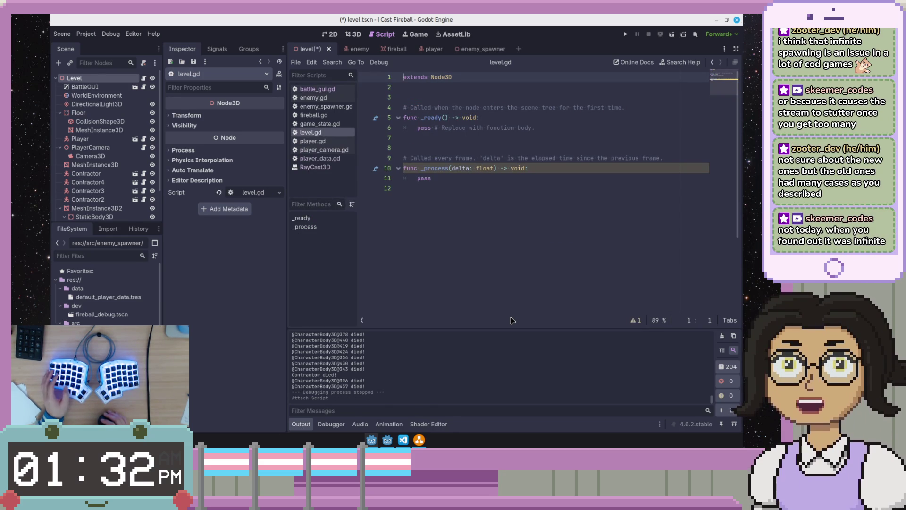
- Delete the template comment, add a blank line above extends Node3D, and save
left_click(491, 228)
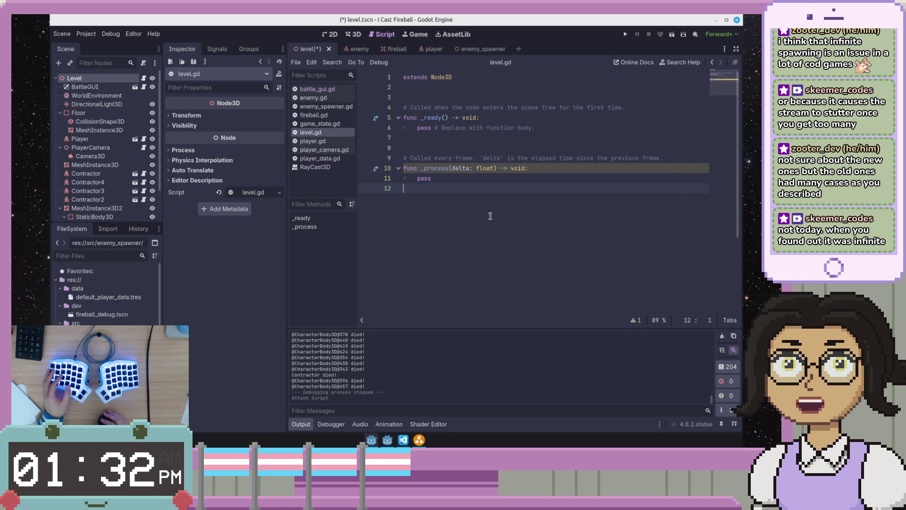
left_click(457, 90)
left_click(460, 94)
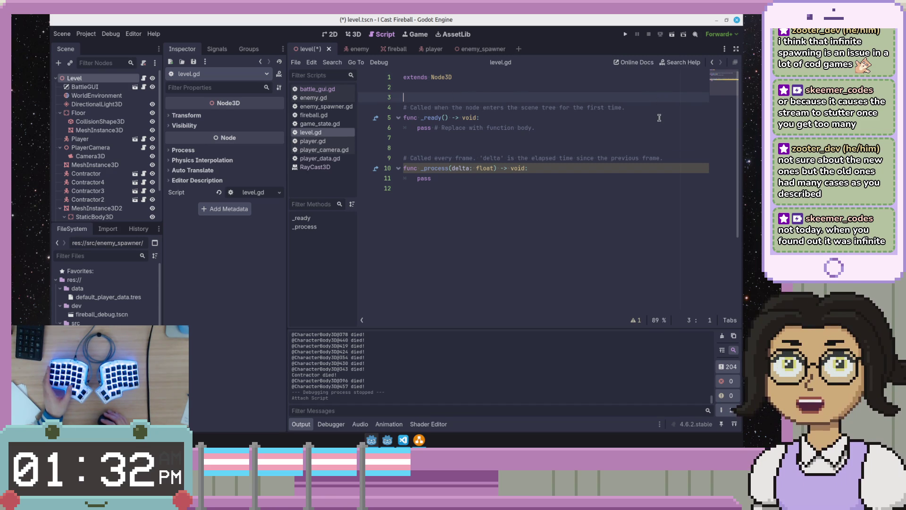
left_click_drag(626, 107, 415, 110)
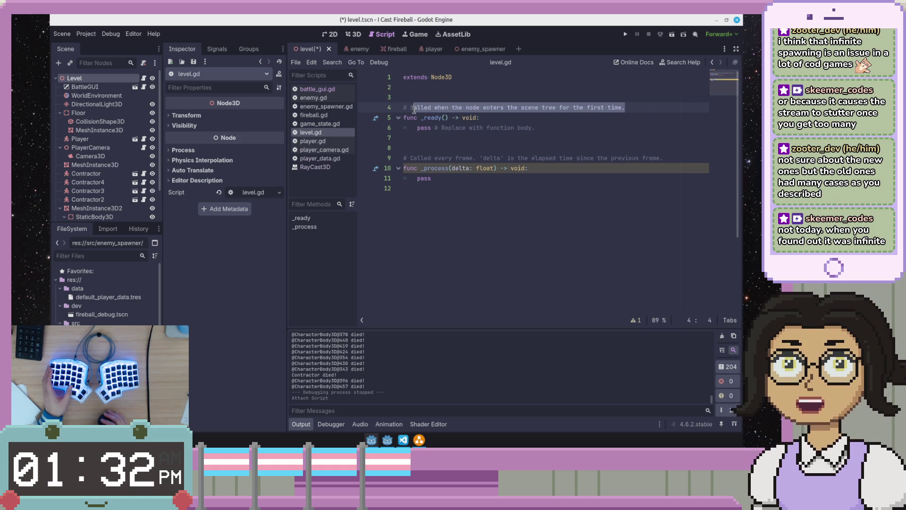
key("BackSpace")
key("BackSpace")
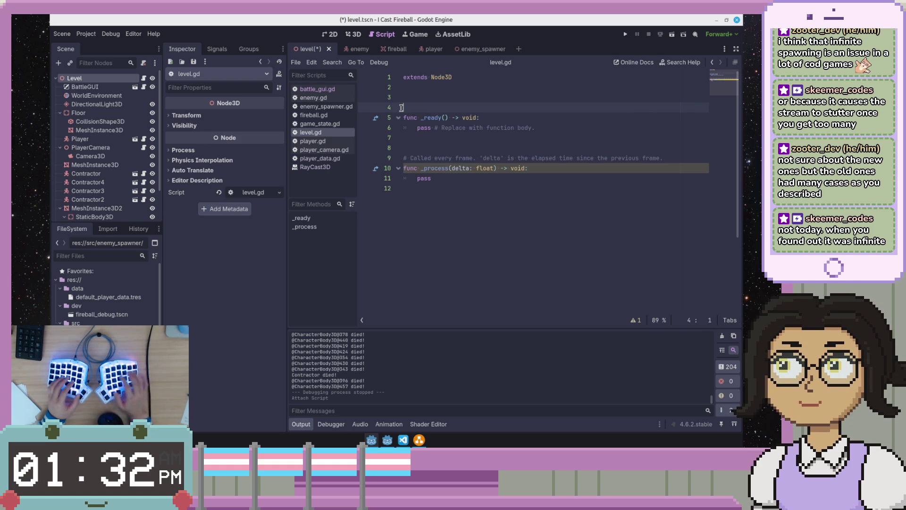
key("Down")
key("Down")
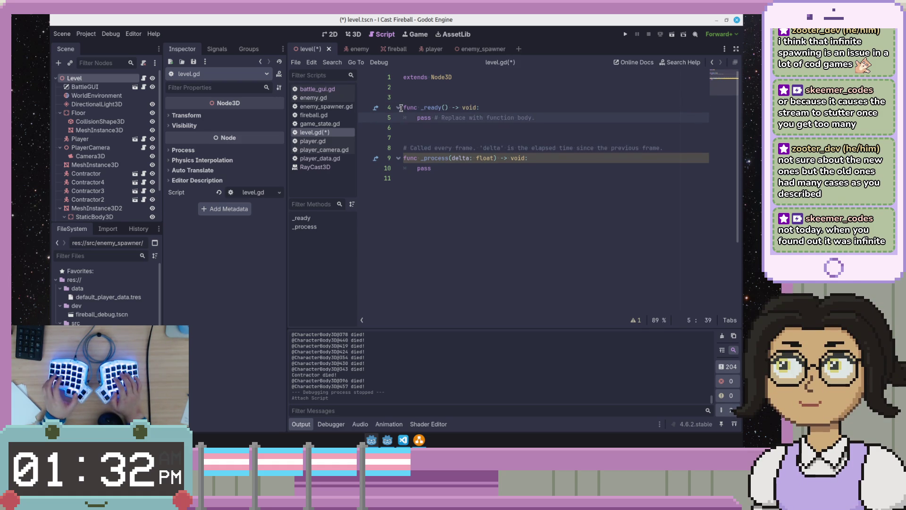
key("Up")
key("Up")
key("Up")
key("Up")
key("End")
key("Home")
key("Return")
key("Up")
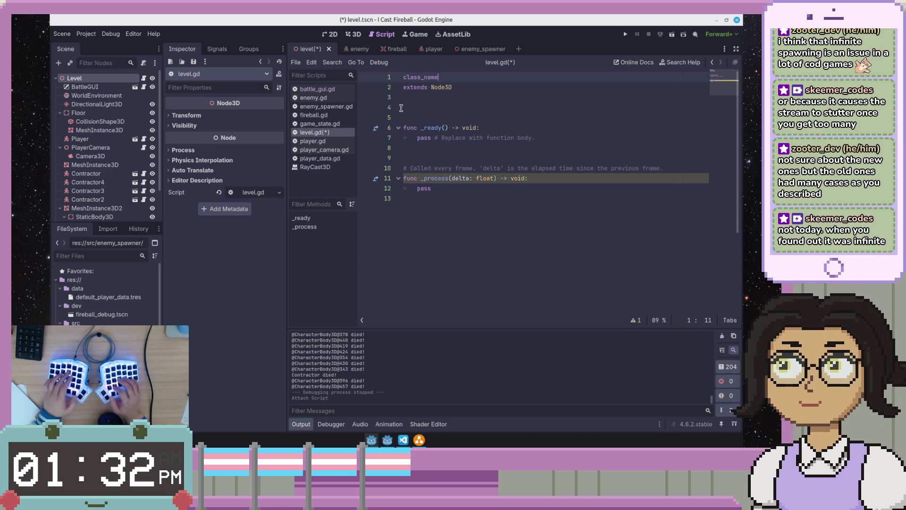
key("ctrl+s")
key("Down")
key("Down")
key("Down")
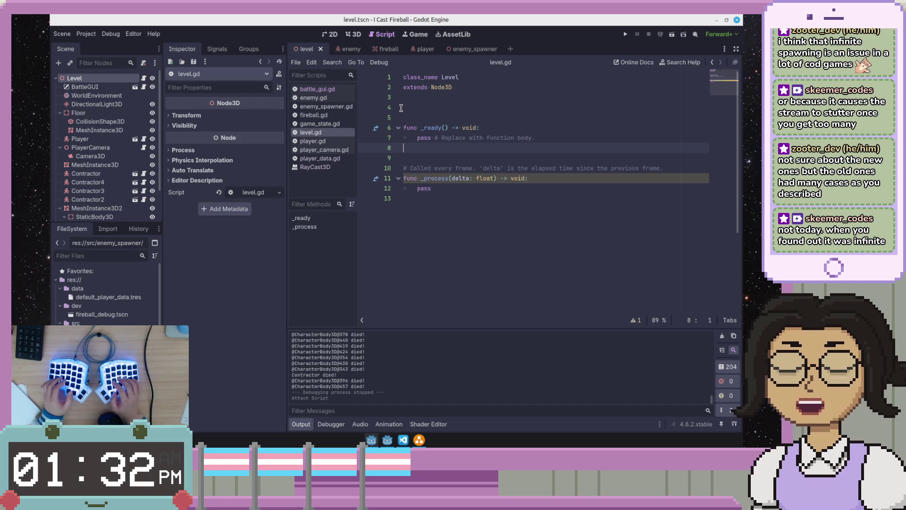
- Delete the pass body and the whole _ready function from level.gd
key("Up")
key("Home")
key("shift+Down")
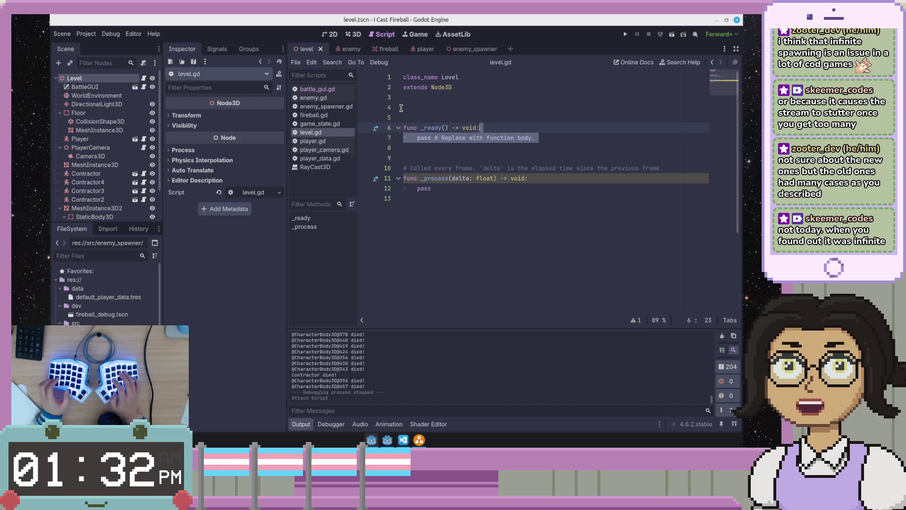
key("BackSpace")
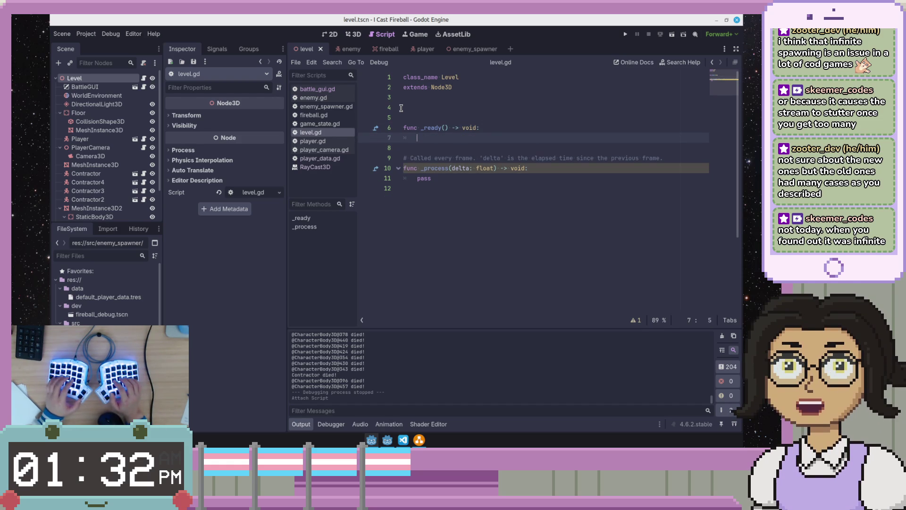
key("shift+Up")
key("shift+Up")
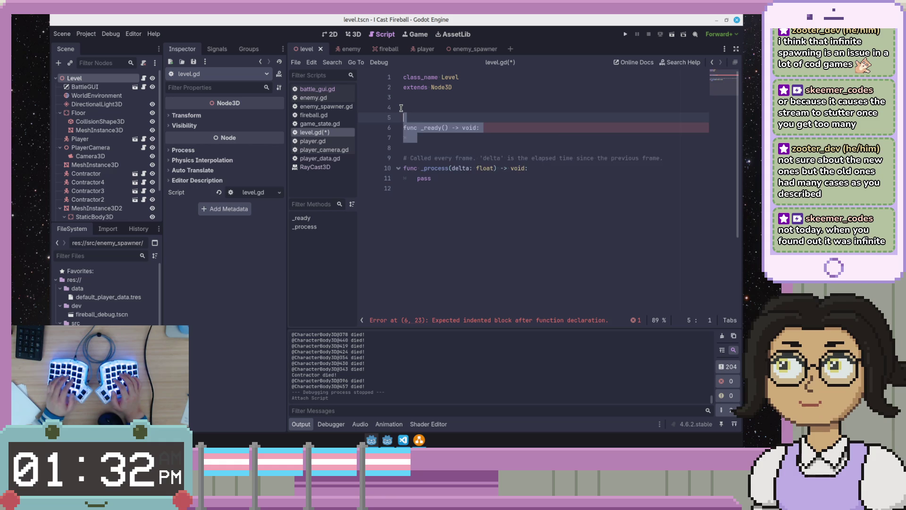
key("BackSpace")
type("@e")
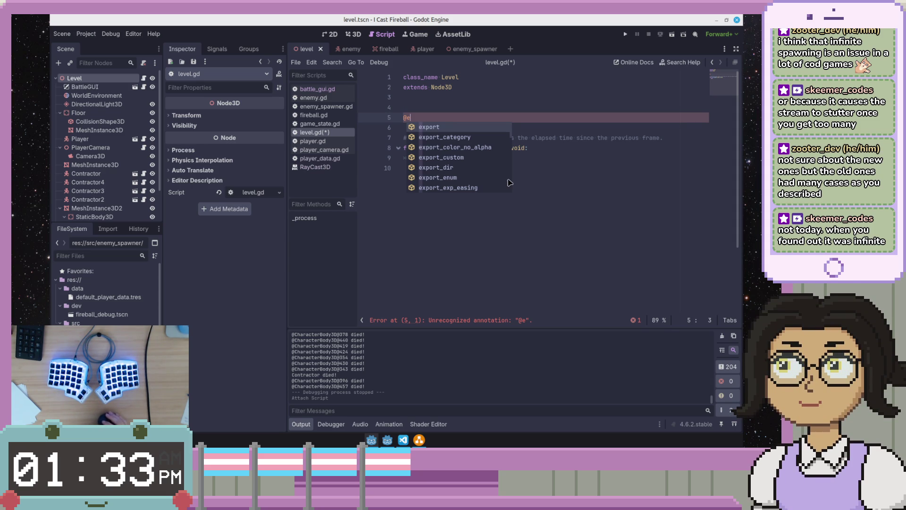
left_click(559, 159)
left_click(515, 179)
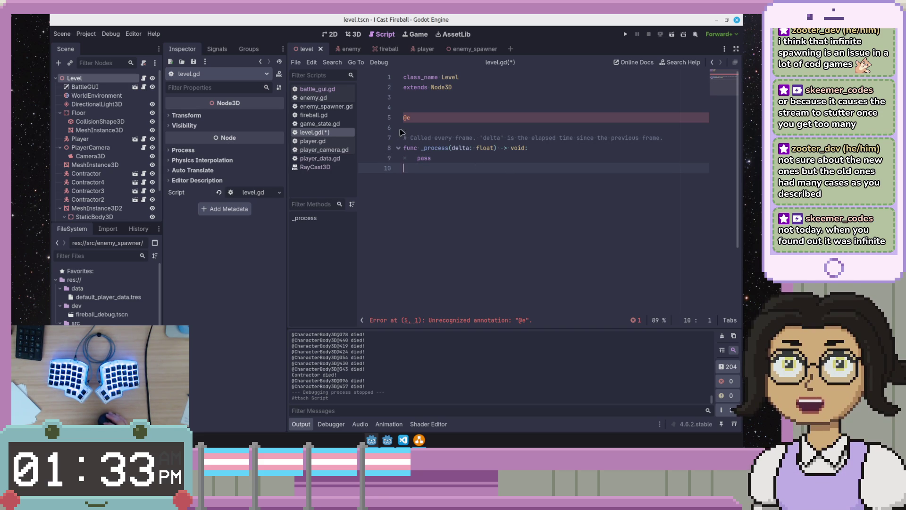
left_click(332, 35)
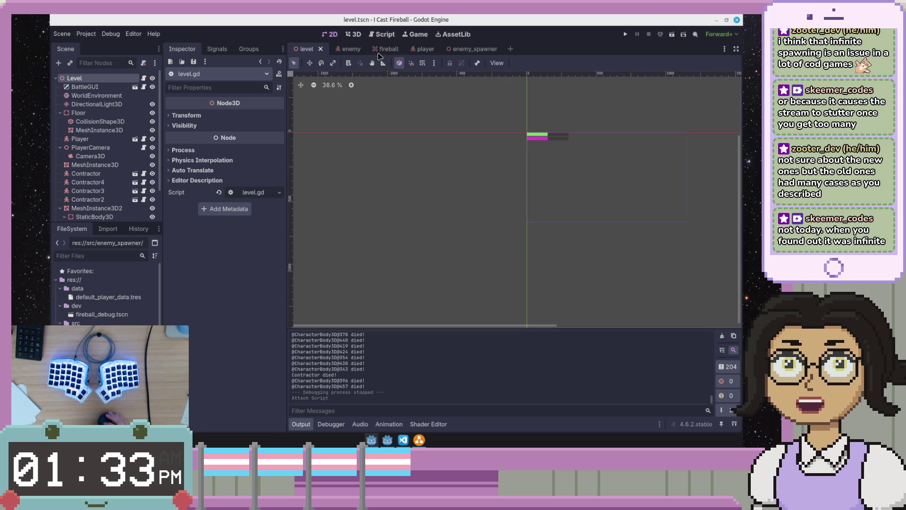
- Switch to the 3D view of test_level and orbit to look down on the floor
left_click(354, 34)
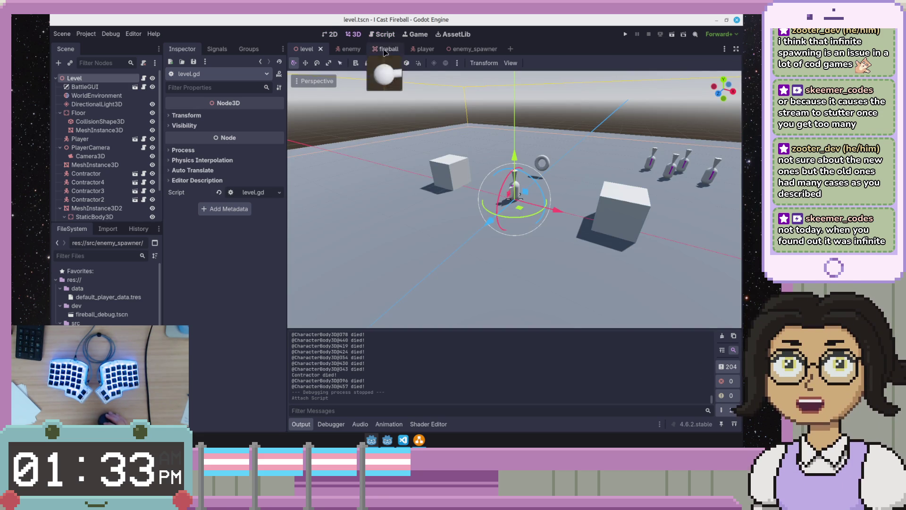
scroll(119, 156, "down", 2)
scroll(104, 292, "down", 5)
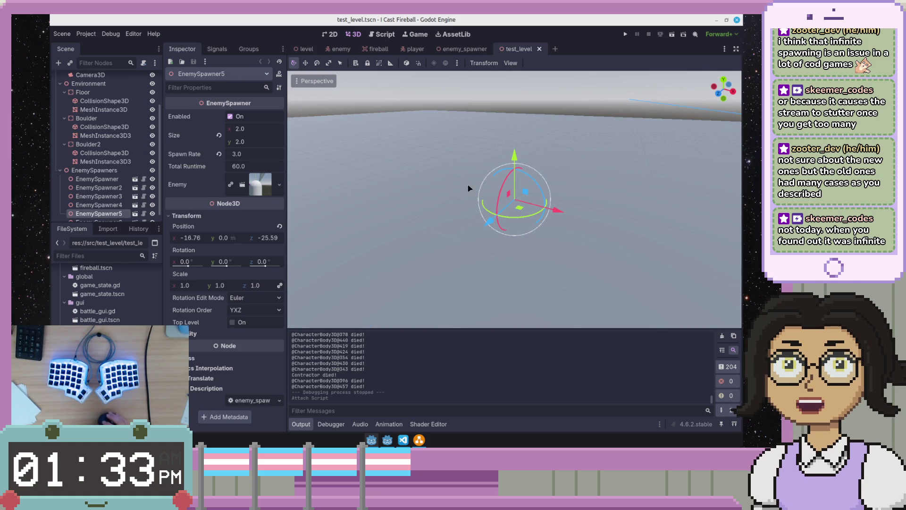
scroll(434, 214, "down", 8)
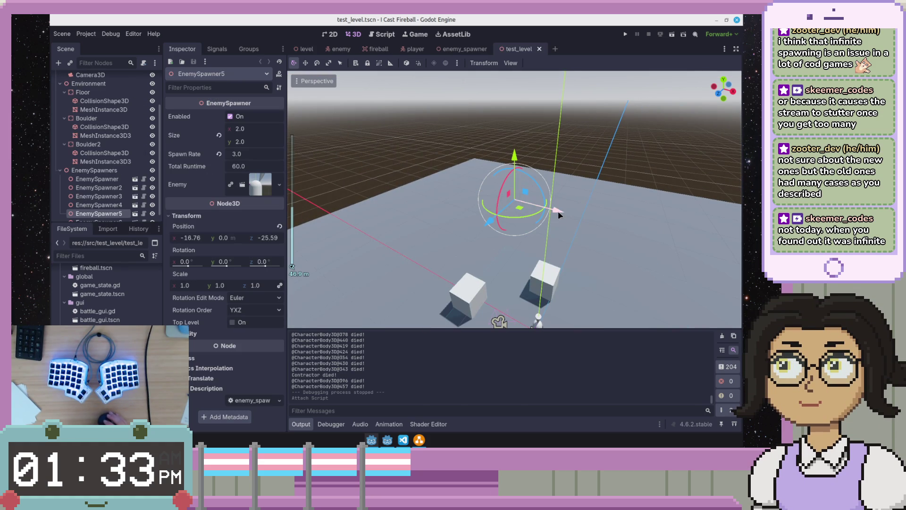
left_click_drag(558, 215, 504, 302)
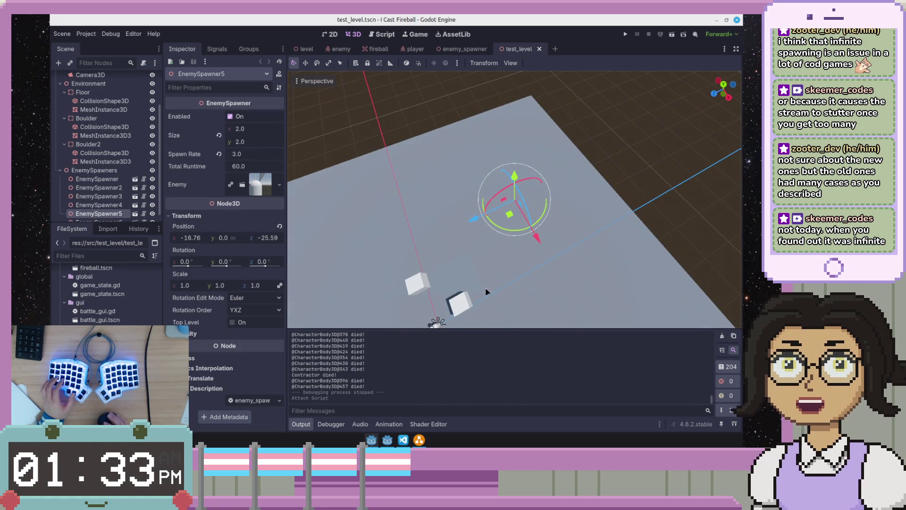
- Select EnemySpawner through EnemySpawner6 in the Scene tree to check each one's position
left_click(97, 179)
left_click(95, 170)
left_click(97, 188)
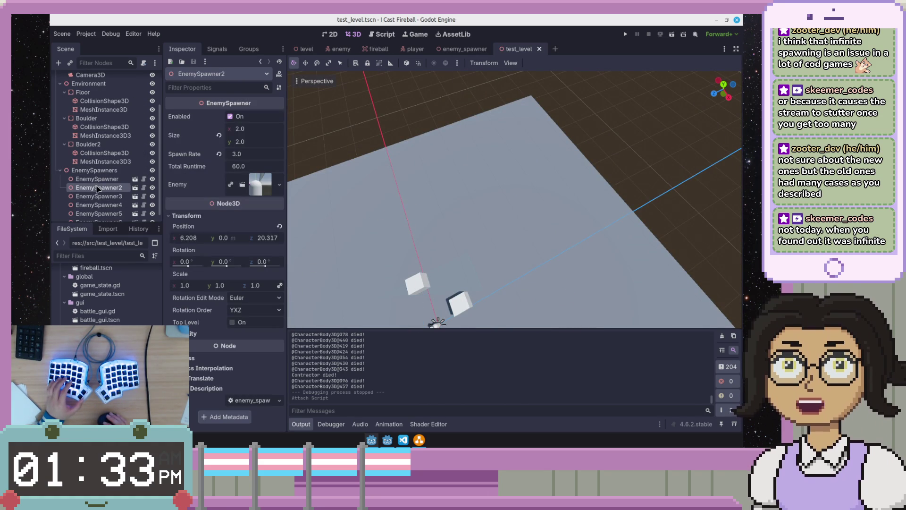
left_click(98, 179)
scroll(100, 183, "down", 1)
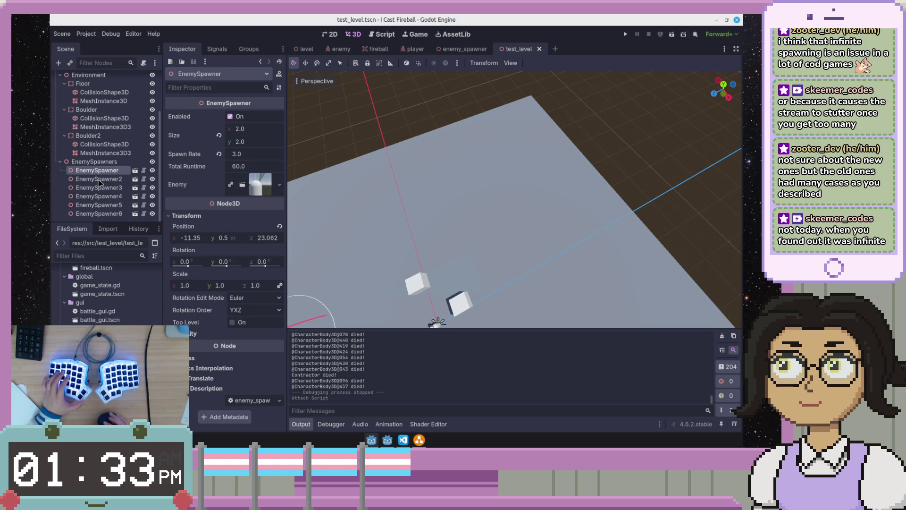
double_click(99, 178)
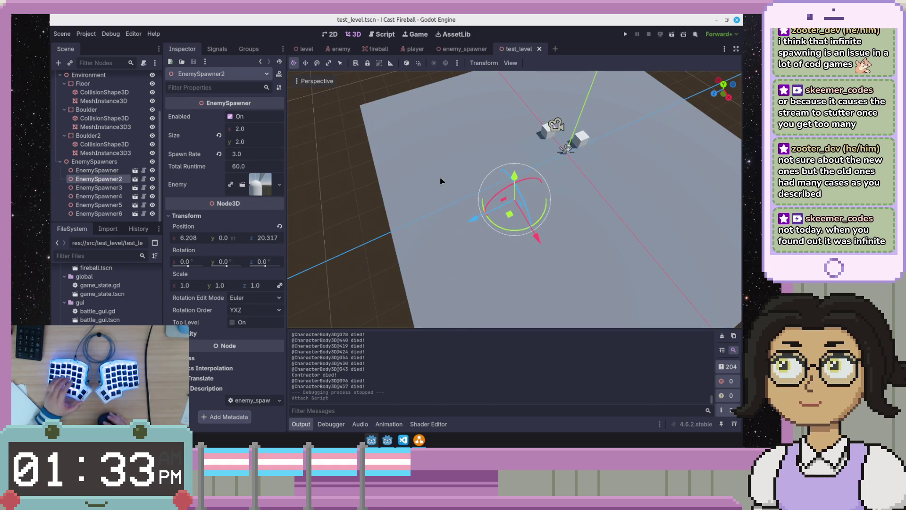
left_click(97, 170)
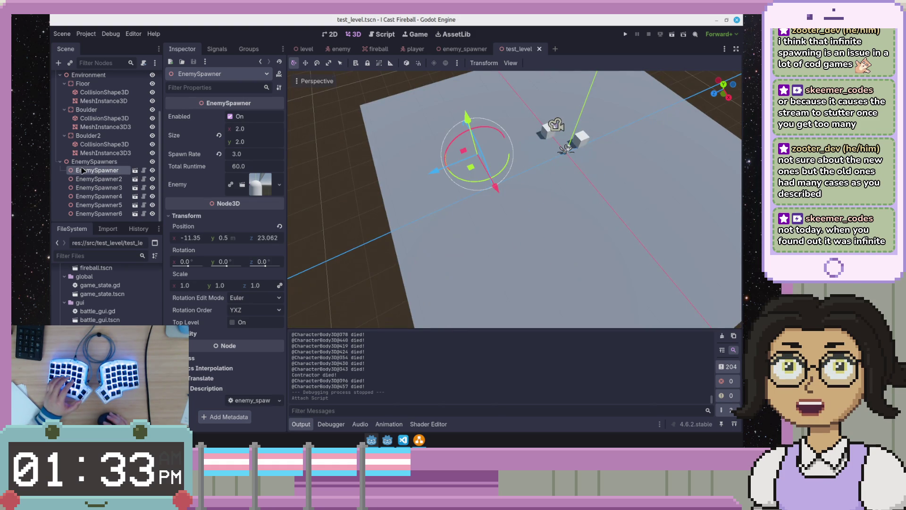
left_click(95, 190)
left_click(100, 200)
left_click(100, 204)
left_click(99, 213)
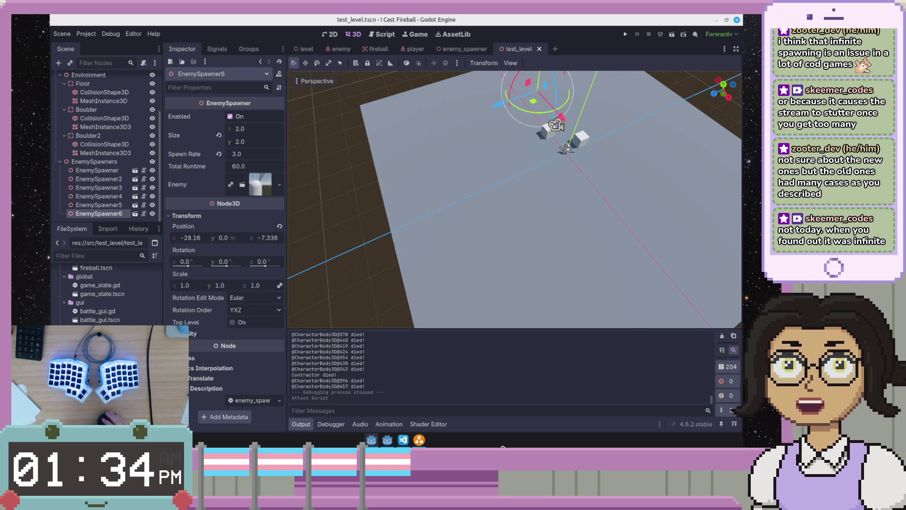
left_click(387, 440)
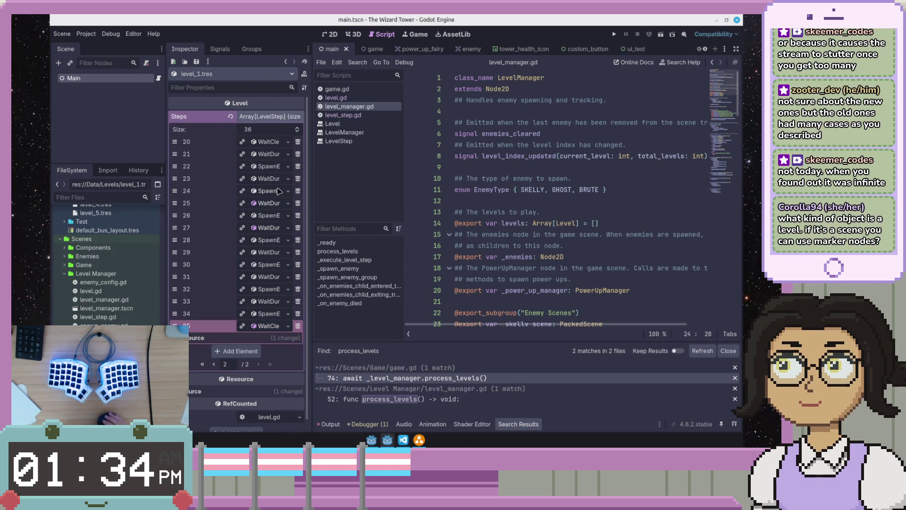
scroll(273, 188, "down", 1)
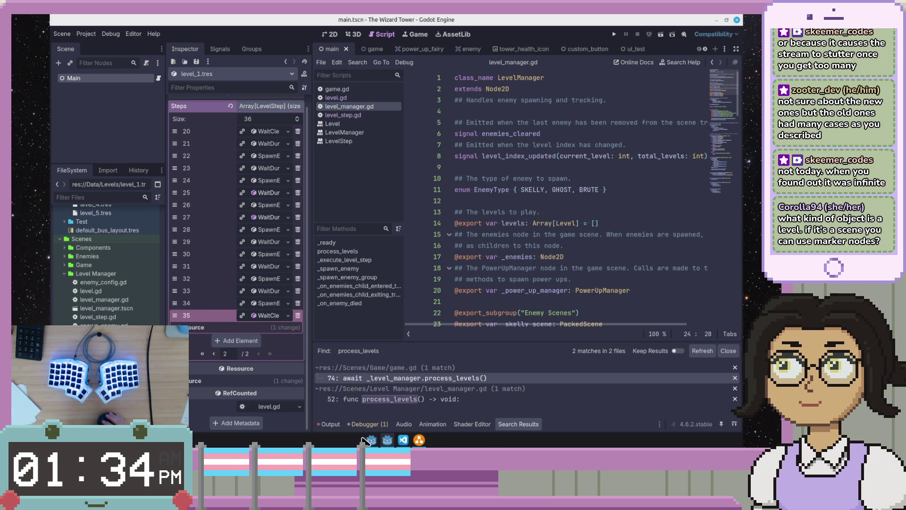
left_click(372, 441)
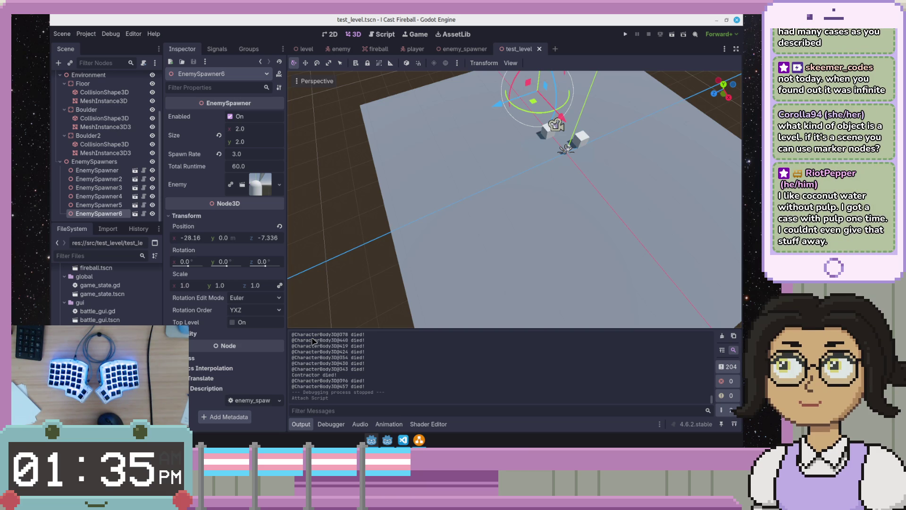
- Select the first EnemySpawner instance in test_level and open enemy_spawner.tscn via Open in Editor
left_click(90, 162)
left_click(90, 172)
key("Up")
key("Down")
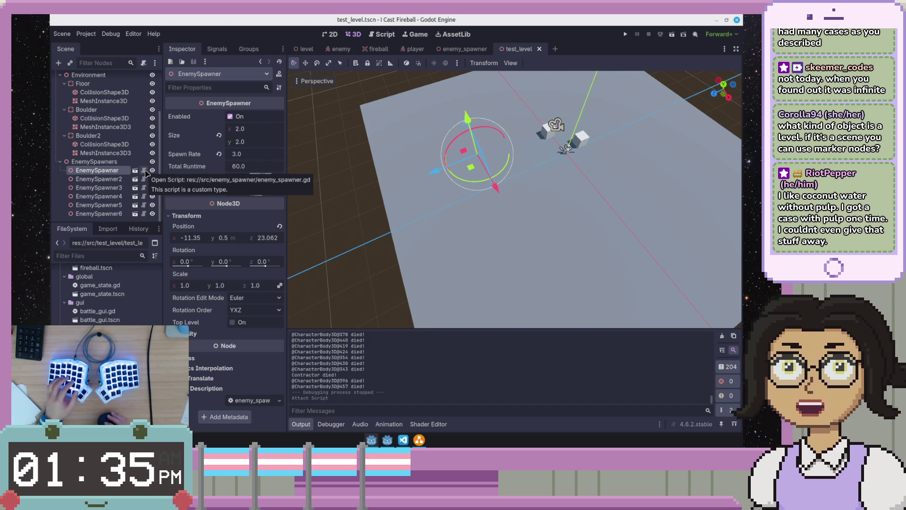
double_click(108, 172)
right_click(110, 175)
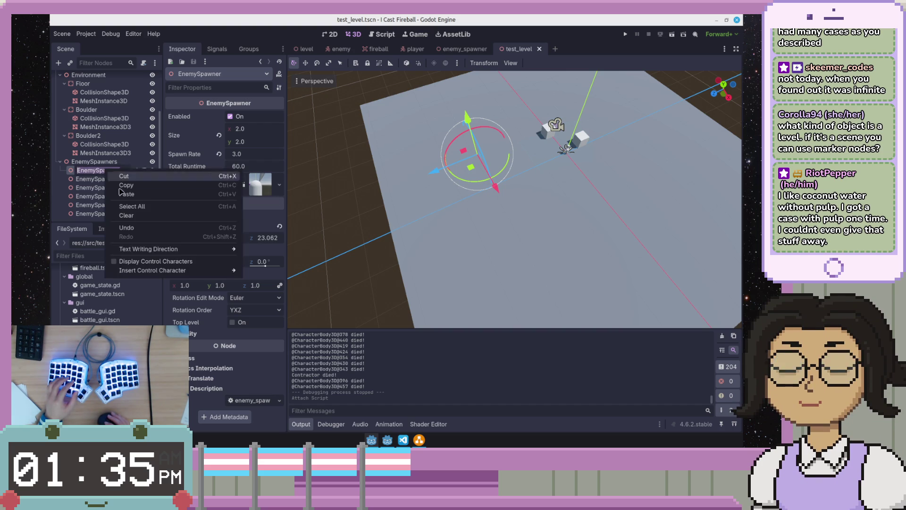
key("Escape")
right_click(76, 171)
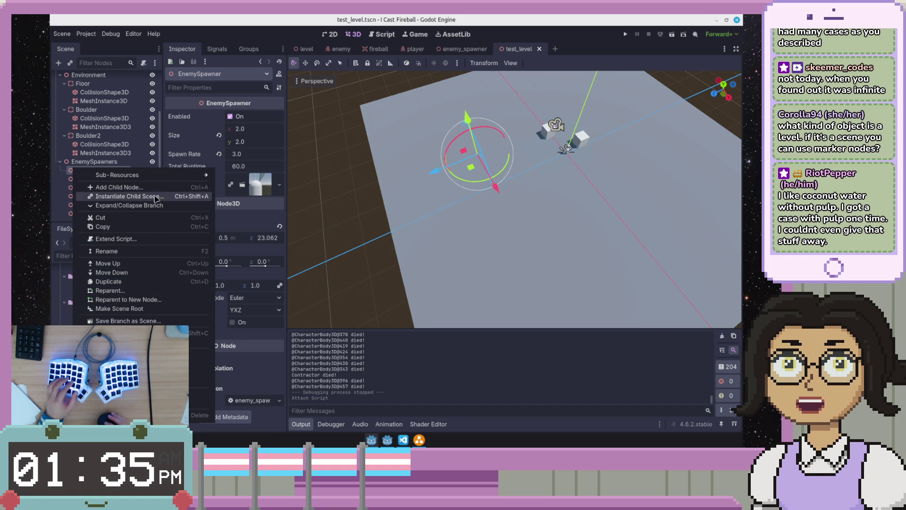
key("Escape")
left_click(147, 178)
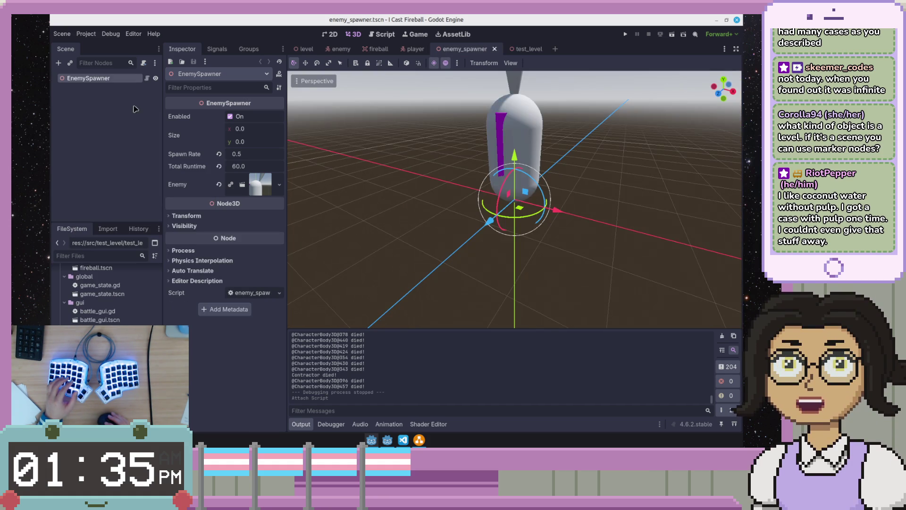
- View the EnemySpawner script, then change the root node's type to Marker3D
left_click(147, 78)
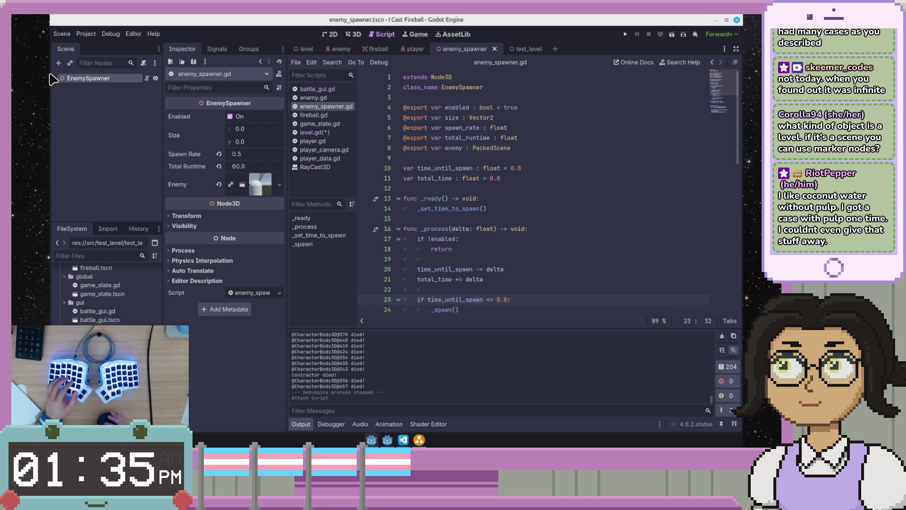
right_click(74, 80)
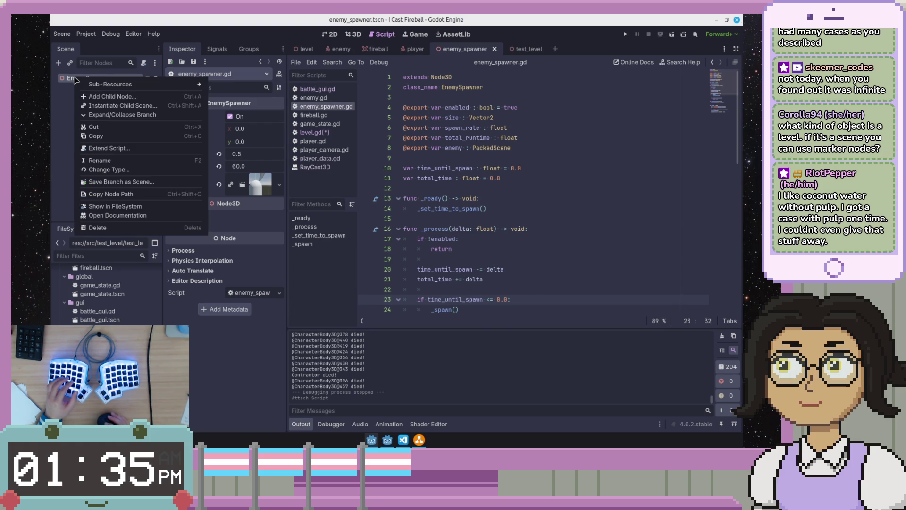
left_click(119, 172)
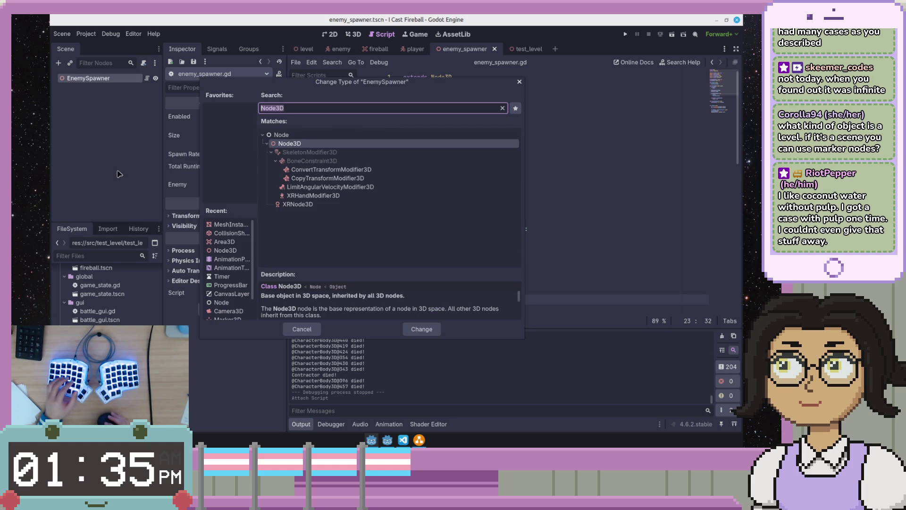
type("Marke")
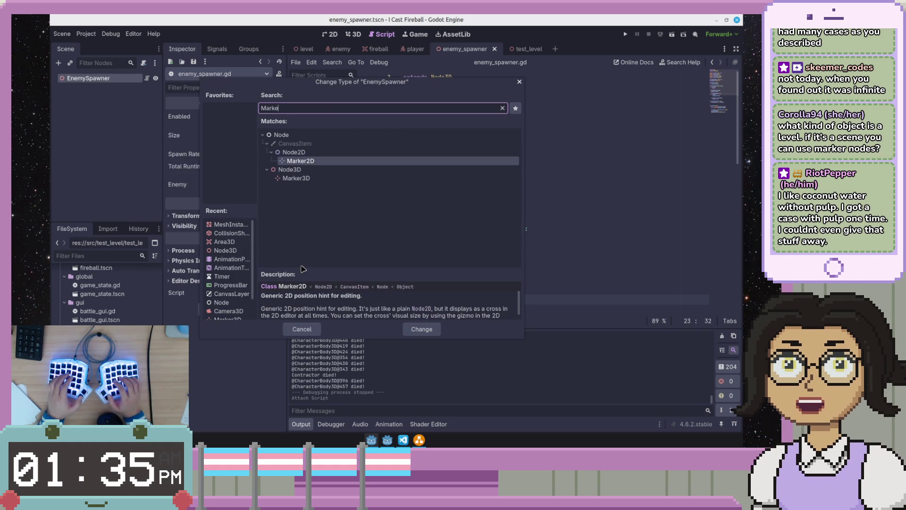
key("Down")
key("Down")
key("Return")
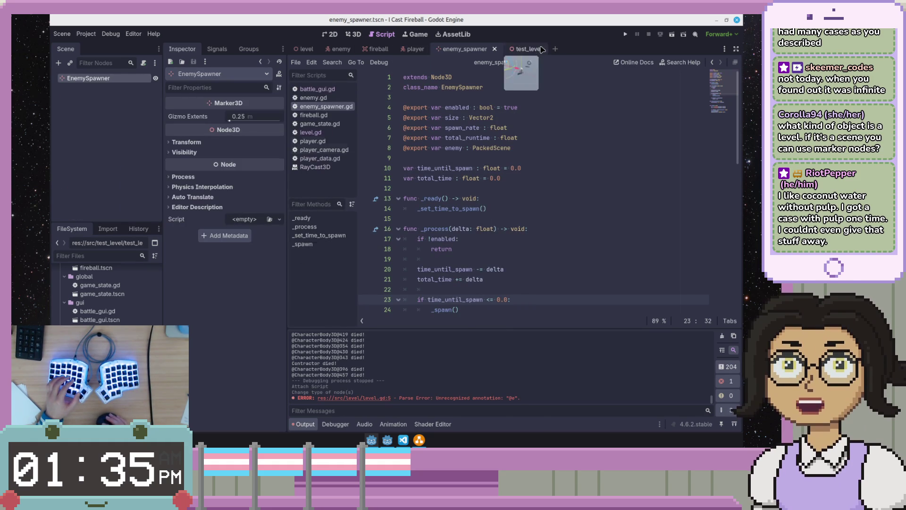
left_click(521, 49)
- Show test_level in the 3D view framed on the EnemySpawner marker, looking down at the floor
key("ctrl+F2")
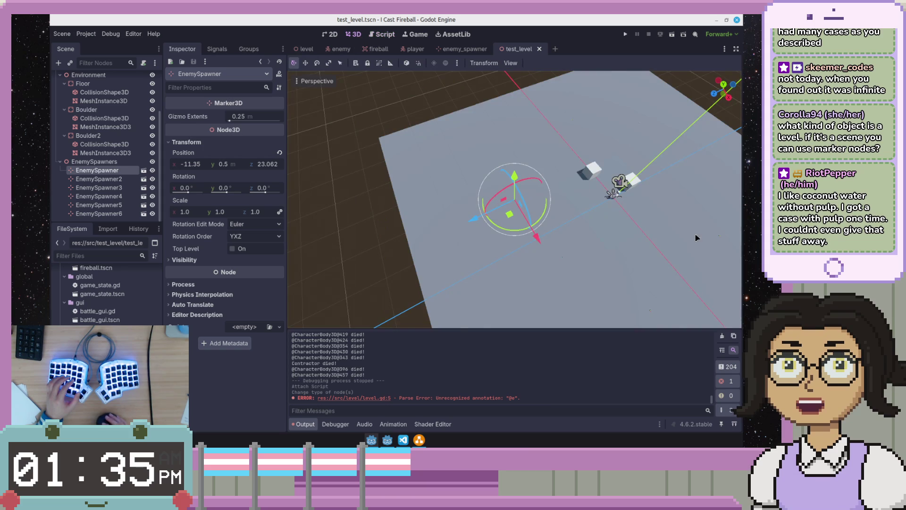
key("KP_1")
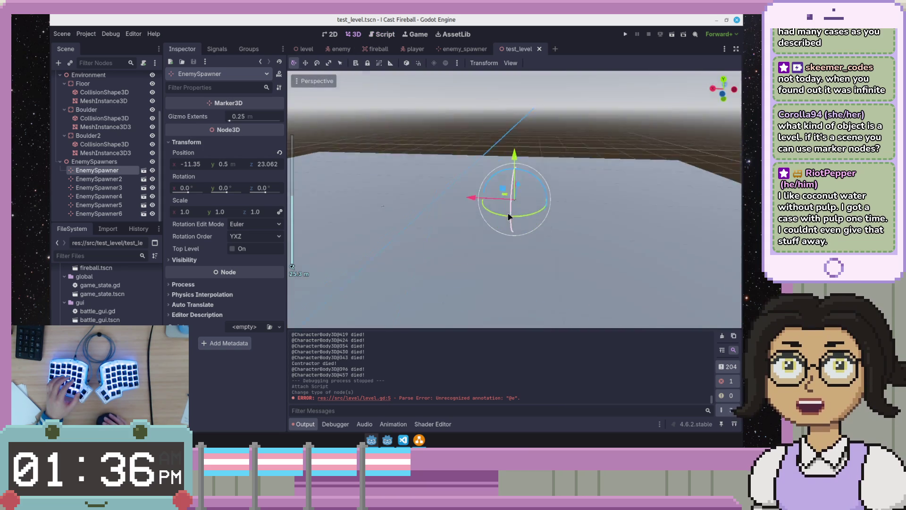
mouse_move(541, 202)
left_mouse_down()
mouse_move(425, 245)
mouse_move(400, 229)
mouse_move(404, 211)
mouse_move(389, 206)
mouse_move(466, 203)
mouse_move(498, 212)
mouse_move(519, 235)
mouse_move(404, 226)
mouse_move(504, 172)
mouse_move(452, 137)
mouse_move(490, 97)
left_mouse_up()
scroll(519, 234, "up", 2)
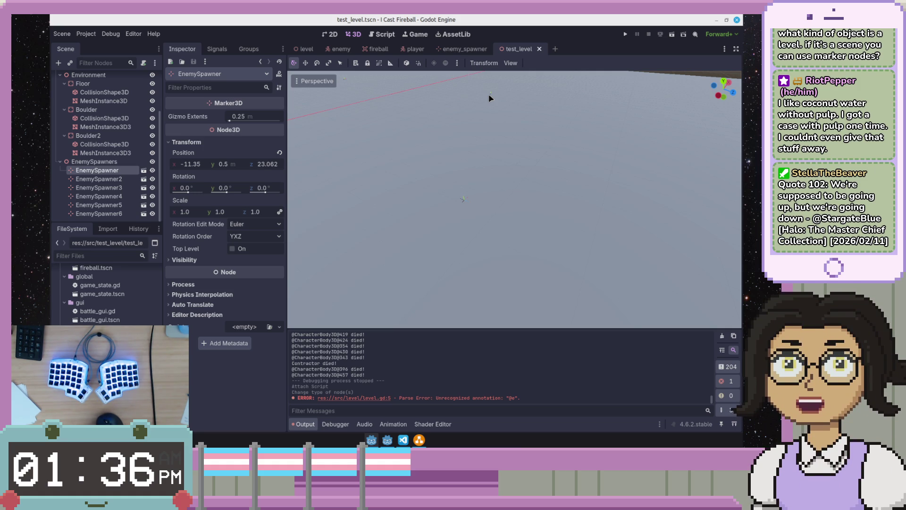
- Orbit and zoom around the level to see the marker with the floor and boulders together
mouse_move(498, 146)
left_mouse_down()
mouse_move(473, 110)
mouse_move(506, 126)
mouse_move(499, 101)
left_mouse_up()
scroll(498, 103, "down", 3)
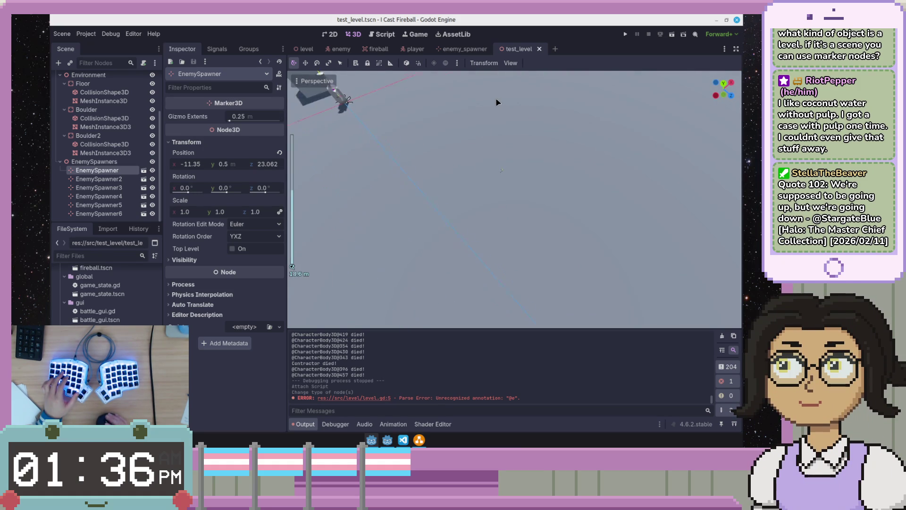
scroll(497, 103, "down", 2)
key("w")
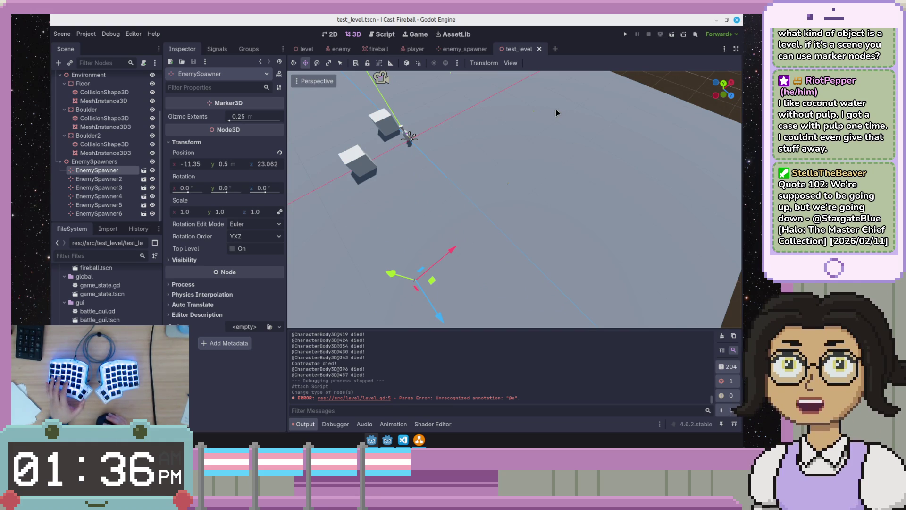
mouse_move(490, 159)
left_mouse_down()
mouse_move(521, 93)
mouse_move(510, 89)
left_mouse_up()
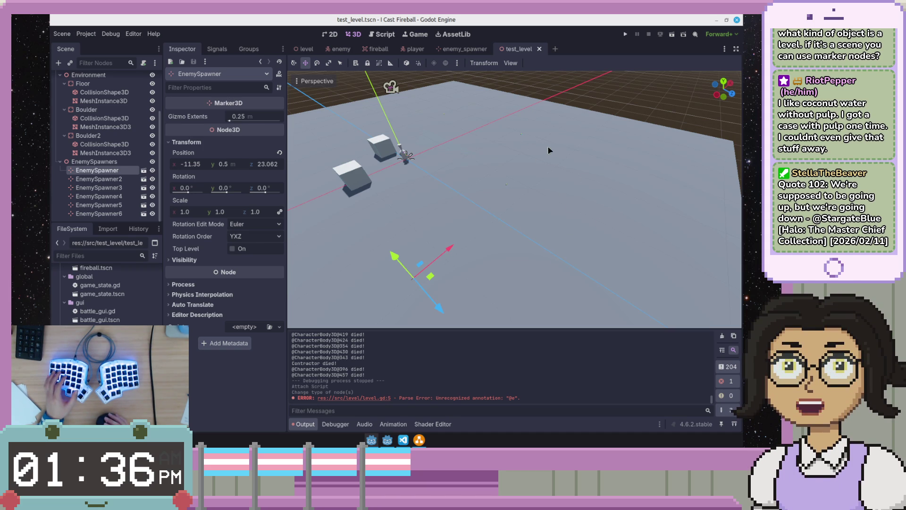
mouse_move(471, 148)
left_mouse_down()
mouse_move(385, 172)
mouse_move(588, 212)
mouse_move(575, 191)
mouse_move(584, 167)
mouse_move(602, 186)
mouse_move(633, 196)
mouse_move(630, 182)
left_mouse_up()
left_click_drag(633, 128, 565, 141)
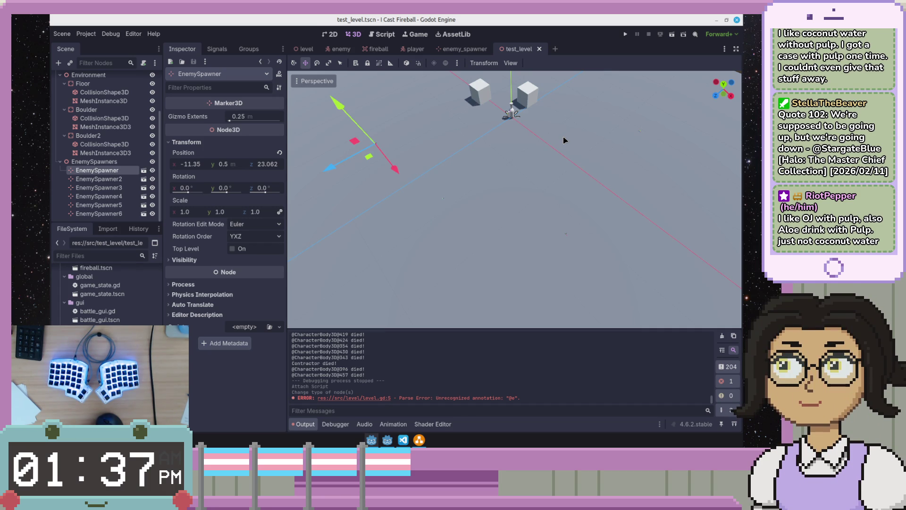
scroll(526, 126, "up", 5)
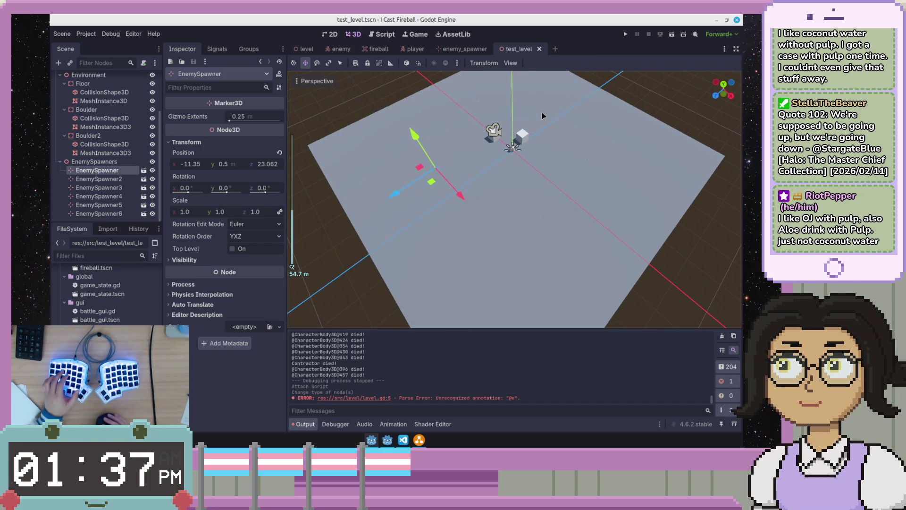
scroll(545, 116, "down", 4)
scroll(545, 108, "up", 3)
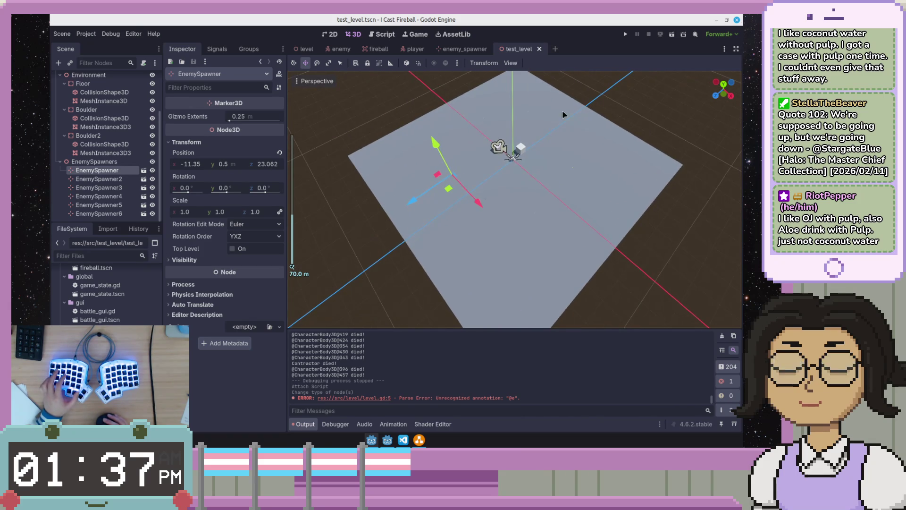
left_click(617, 114)
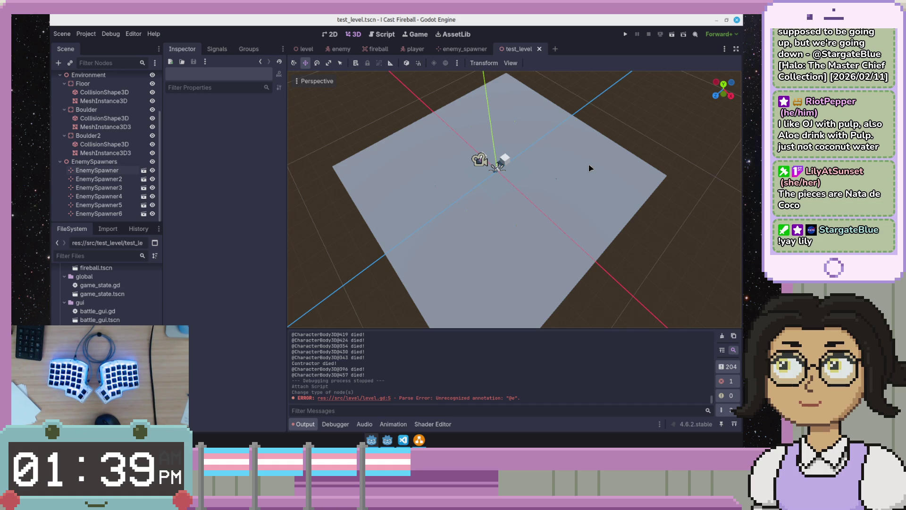
left_click(143, 171)
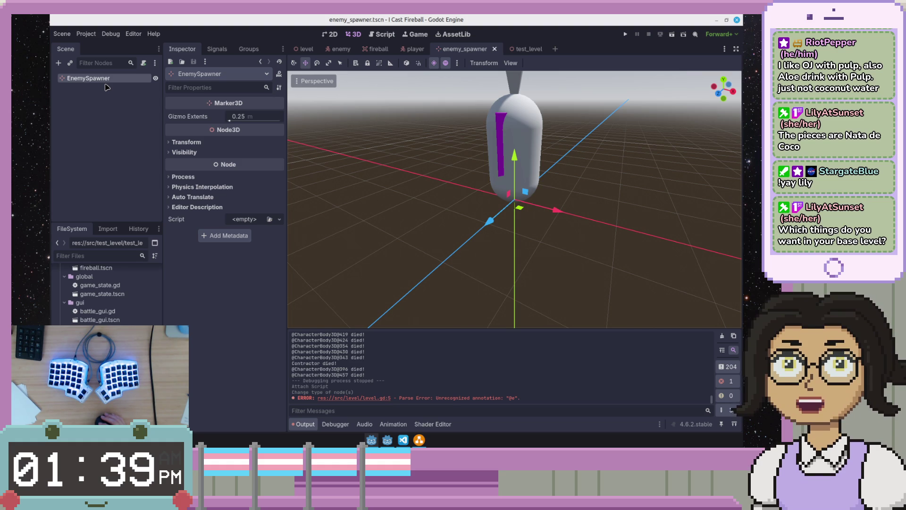
- Deselect the EnemySpawner root node and switch to The Wizard Tower project's editor
left_click(106, 87)
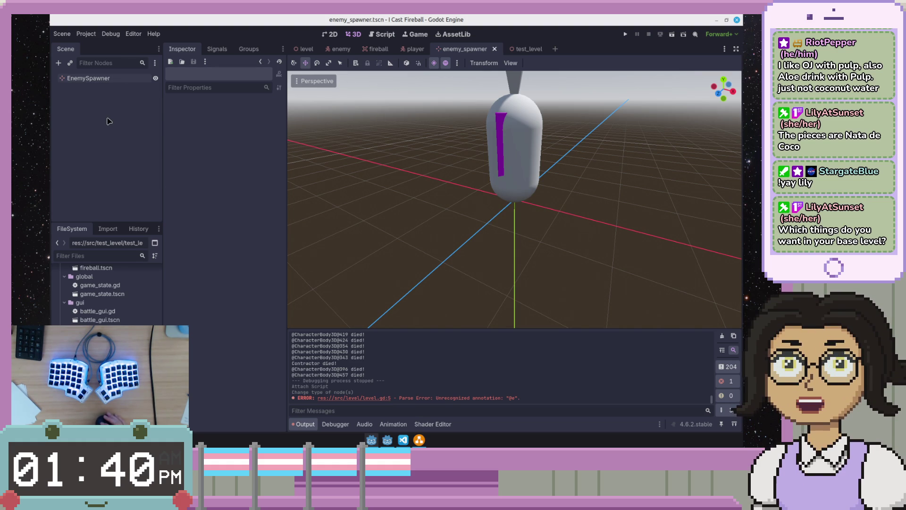
left_click(387, 440)
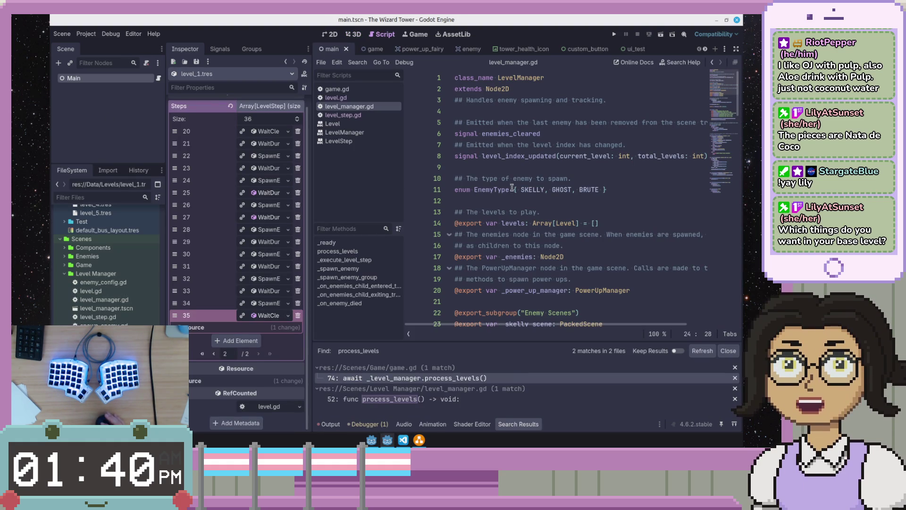
- Follow the Level type in the levels array on line 14 to open its defining script
scroll(584, 319, "down", 3)
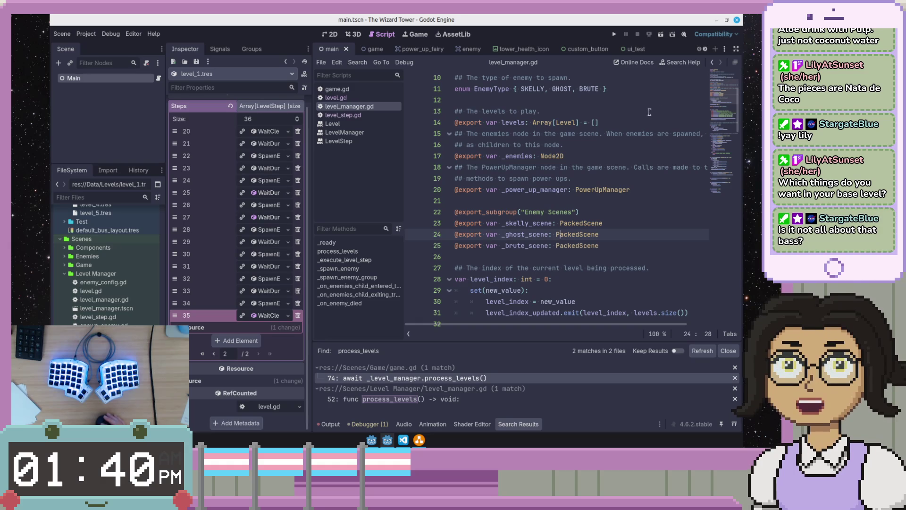
left_click_drag(501, 123, 571, 121)
left_click(569, 122)
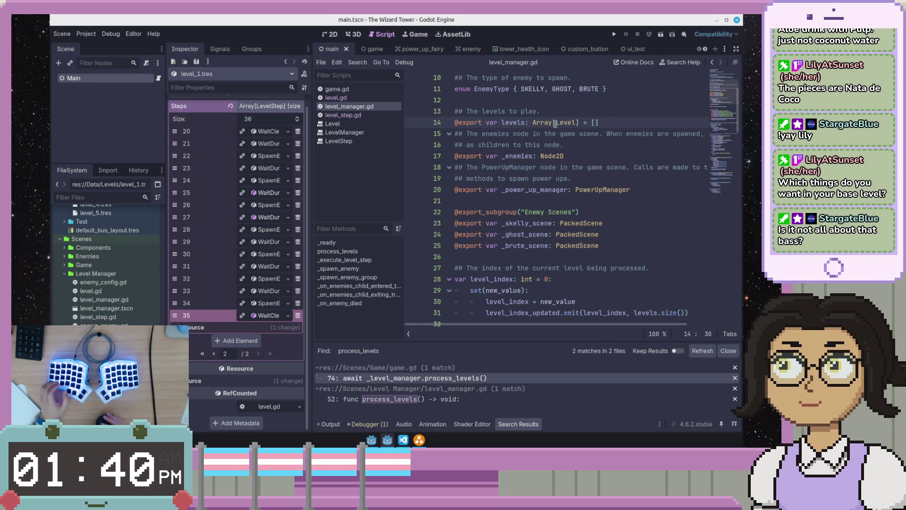
left_click(553, 123, "ctrl")
- Inspect the Array[LevelStep] steps declaration on line 4, then return to the I Cast Fireball project
mouse_move(529, 111)
left_mouse_down()
mouse_move(608, 117)
mouse_move(525, 112)
left_mouse_up()
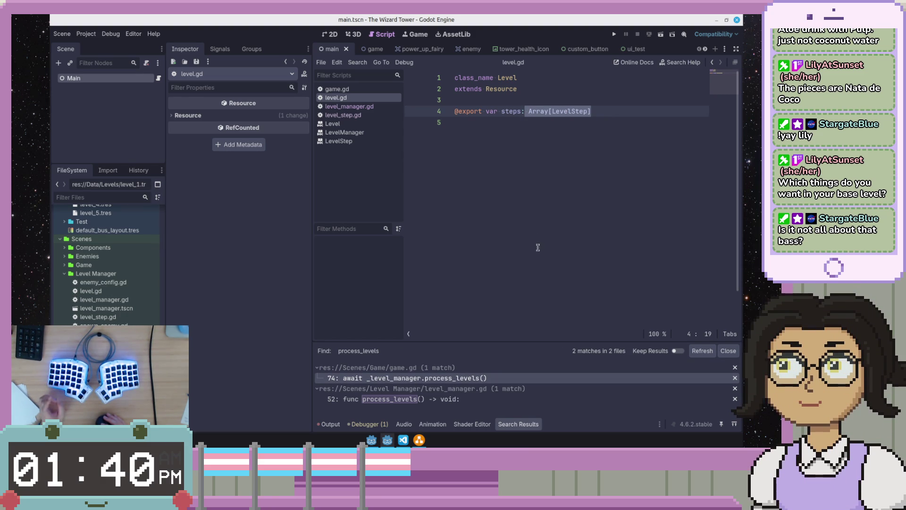
double_click(569, 114)
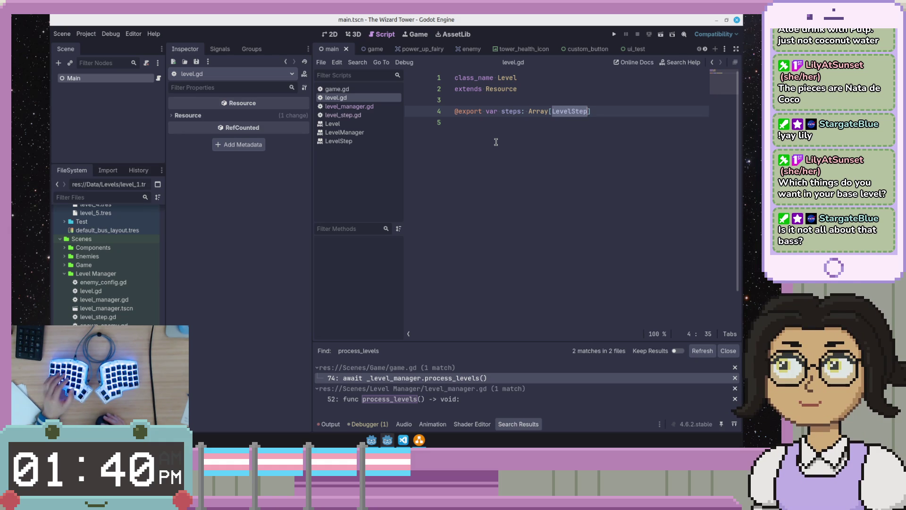
left_click(520, 146)
left_click(564, 112)
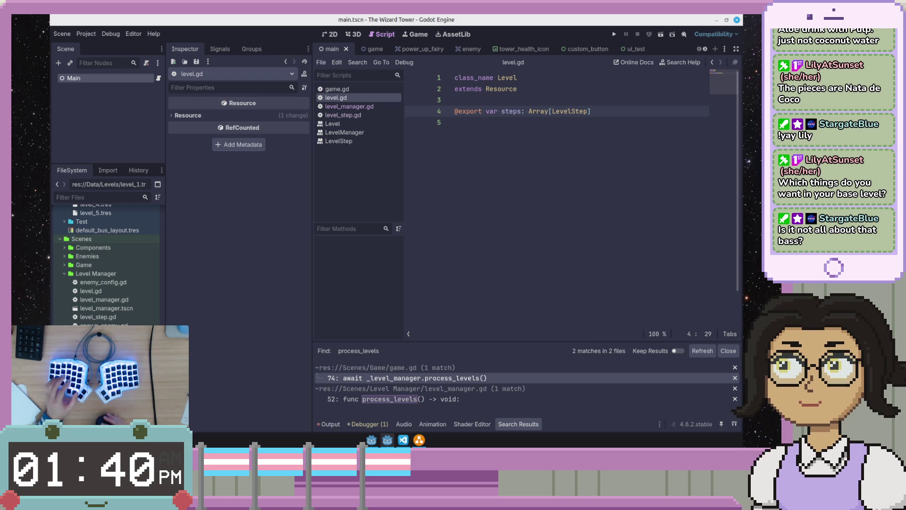
mouse_move(371, 440)
left_click(371, 401)
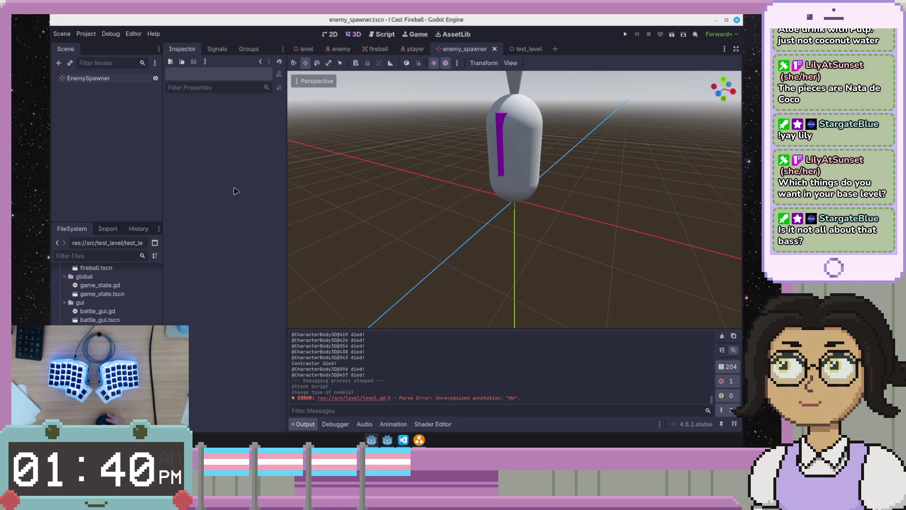
- Go back to The Wizard Tower project and place the caret on empty line 5
scroll(502, 294, "down", 5)
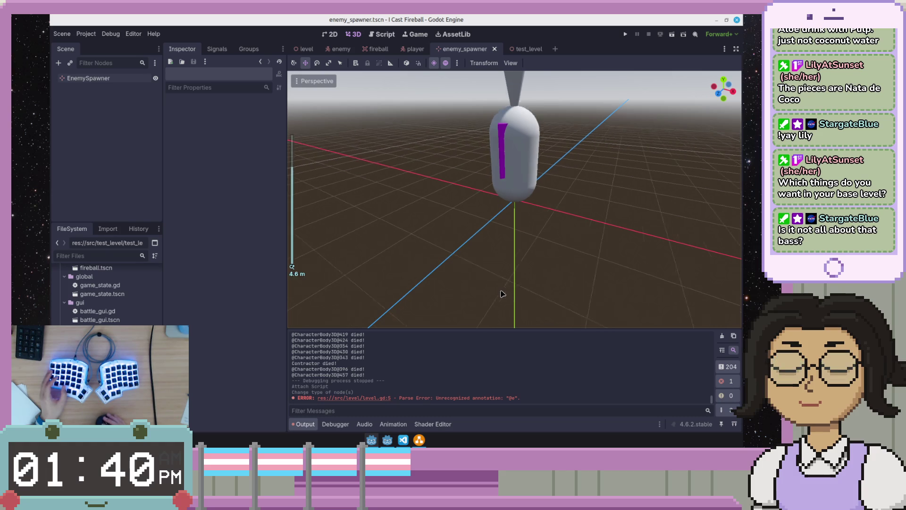
mouse_move(373, 442)
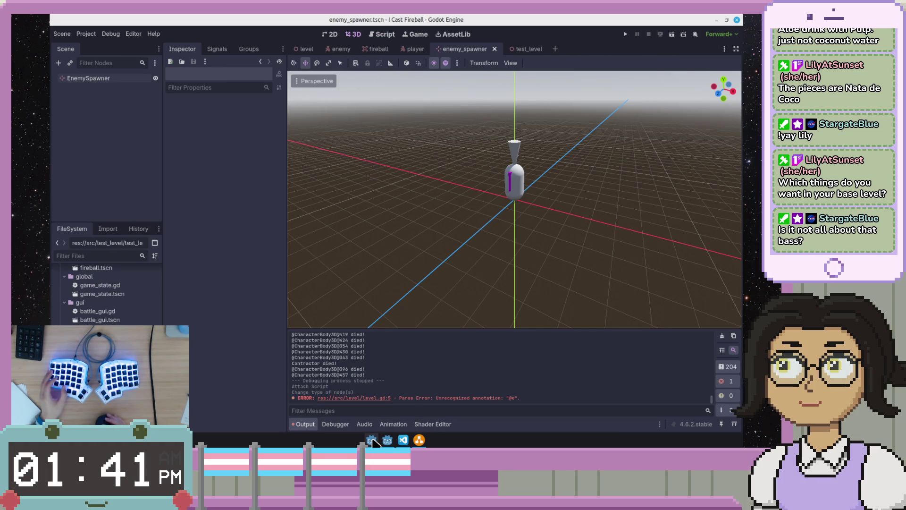
left_click(387, 441)
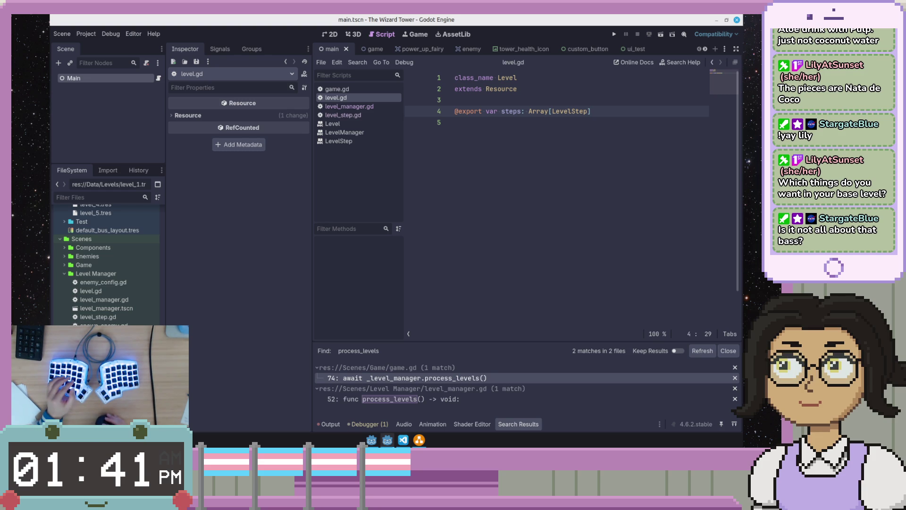
left_click(585, 260)
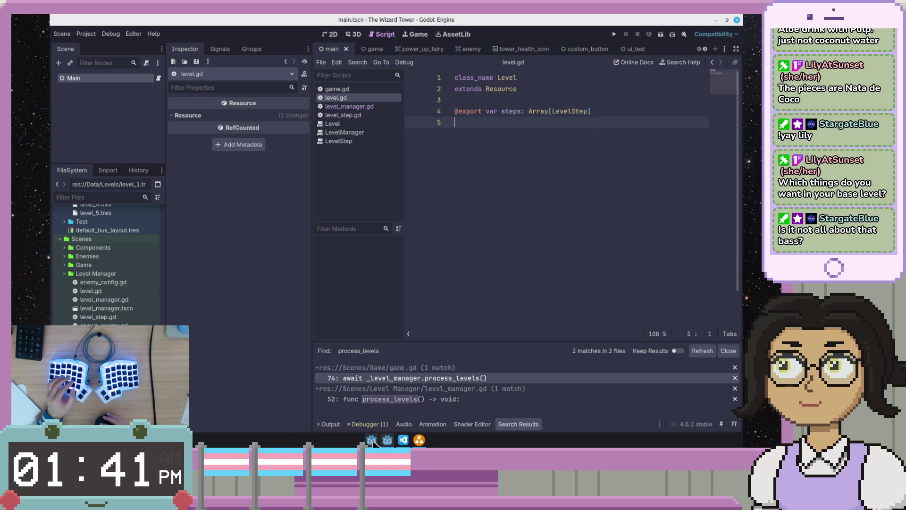
- In I Cast Fireball, open test_level and view enemy_spawner.gd's exported variables
left_click(388, 439)
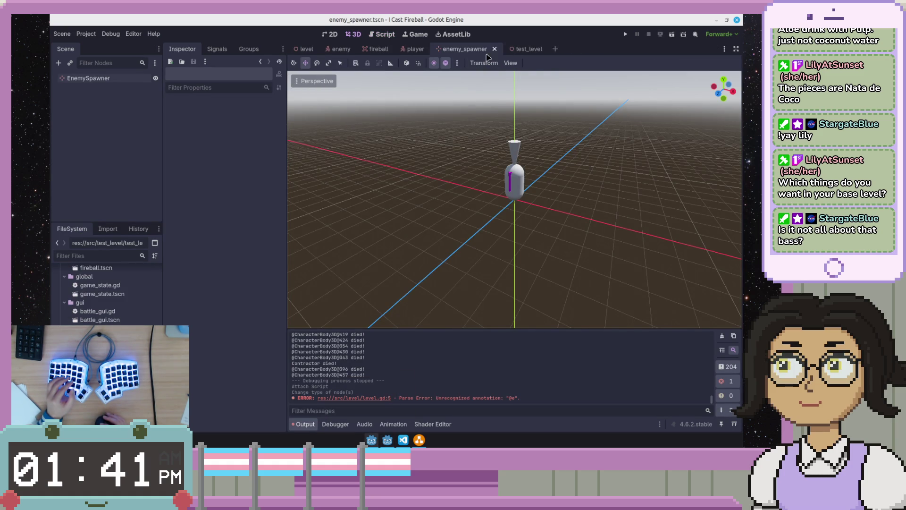
left_click(524, 48)
left_click(382, 34)
left_click(504, 180)
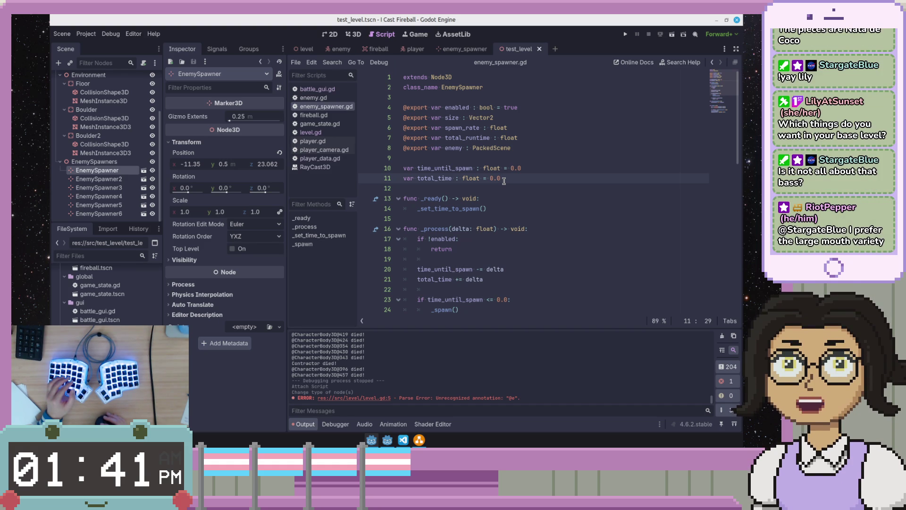
- Adjust the blank lines above the _ready function in enemy_spawner.gd and save the script
left_click(476, 189)
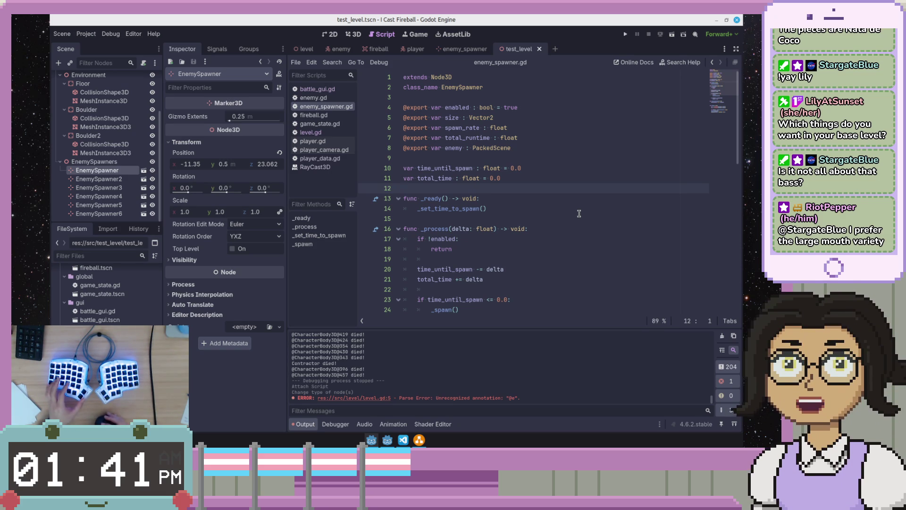
key("Down")
key("Up")
key("Return")
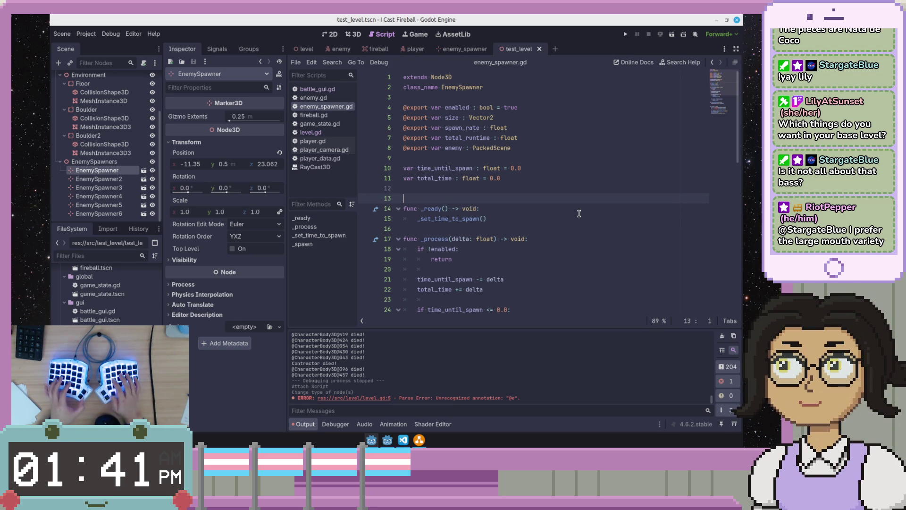
key("Up")
key("ctrl+s")
key("Down")
key("Down")
key("Down")
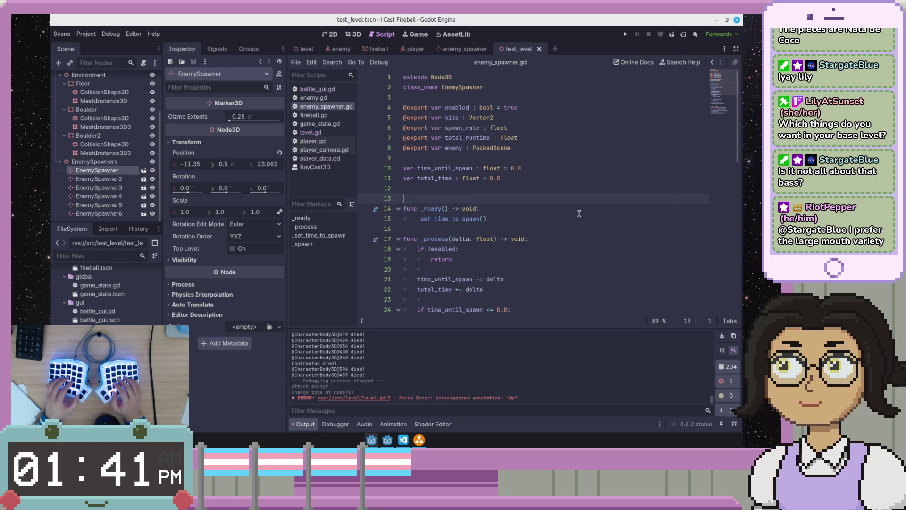
key("Up")
key("Up")
key("Up")
key("Delete")
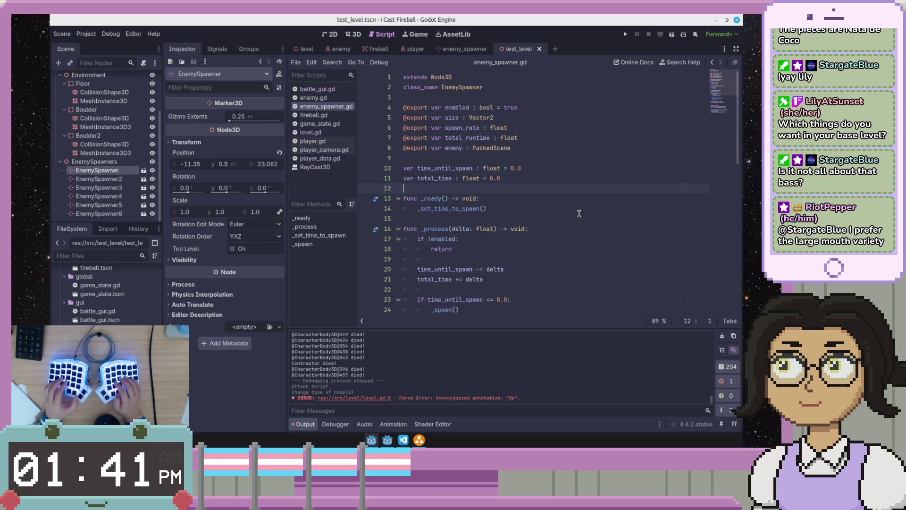
left_click(310, 133)
left_click(443, 114)
type("xport")
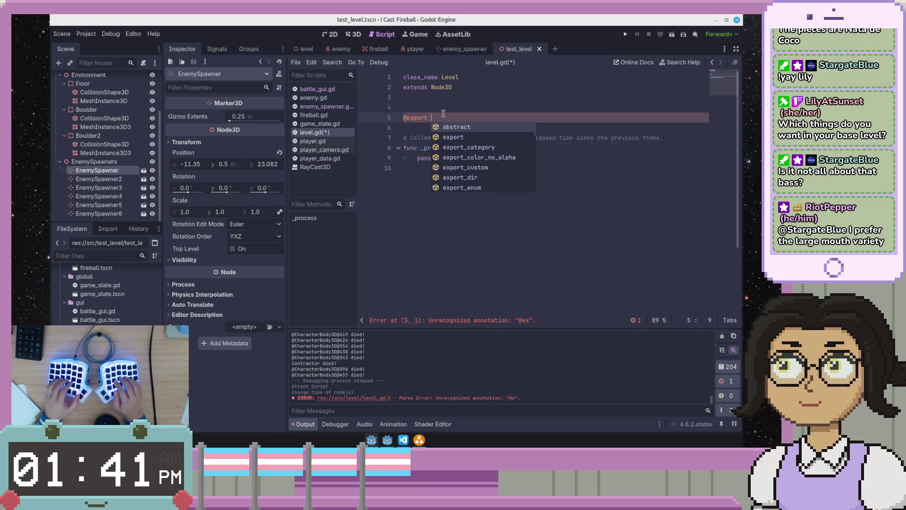
type(" v")
key("BackSpace")
type("b")
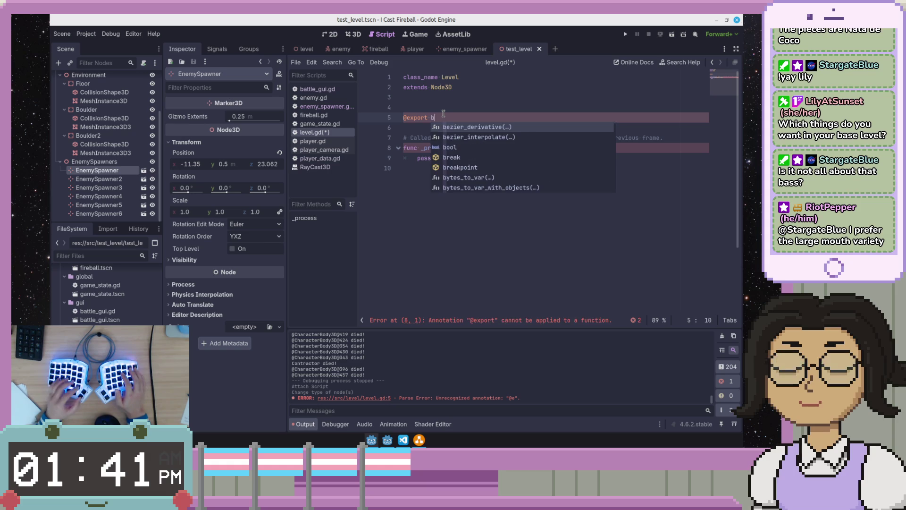
key("BackSpace")
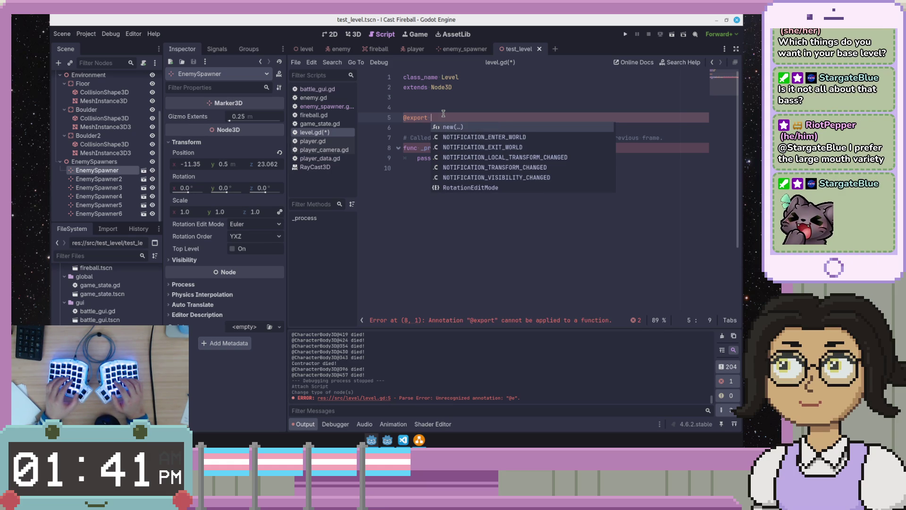
key("BackSpace")
key("BackSpace")
key("BackSpace")
key("BackSpace")
key("BackSpace")
key("BackSpace")
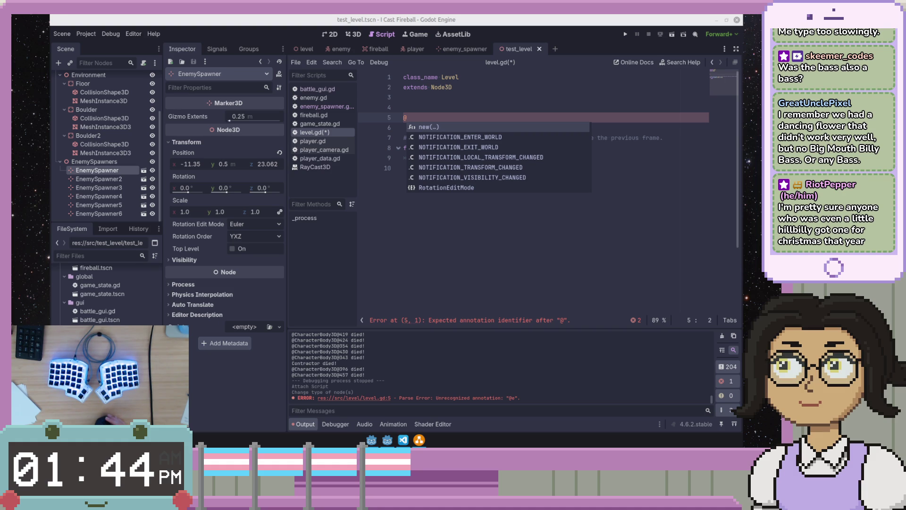
left_click(498, 114)
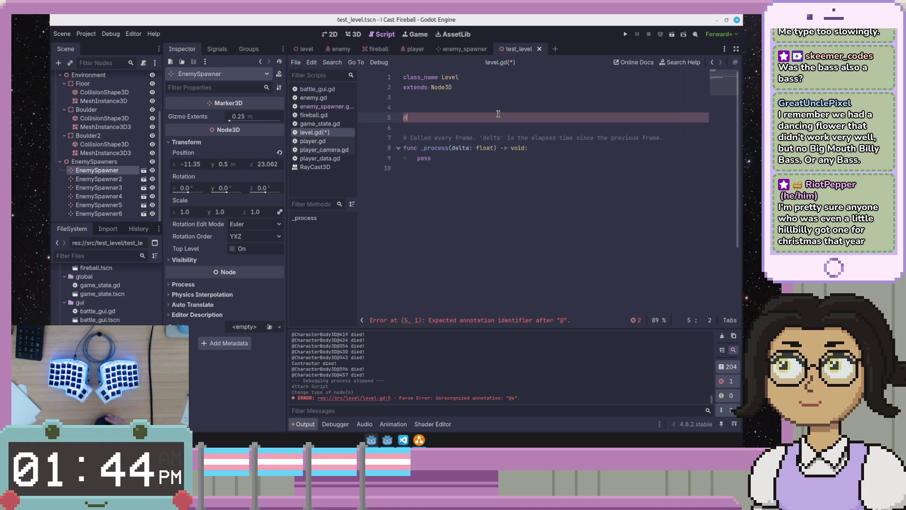
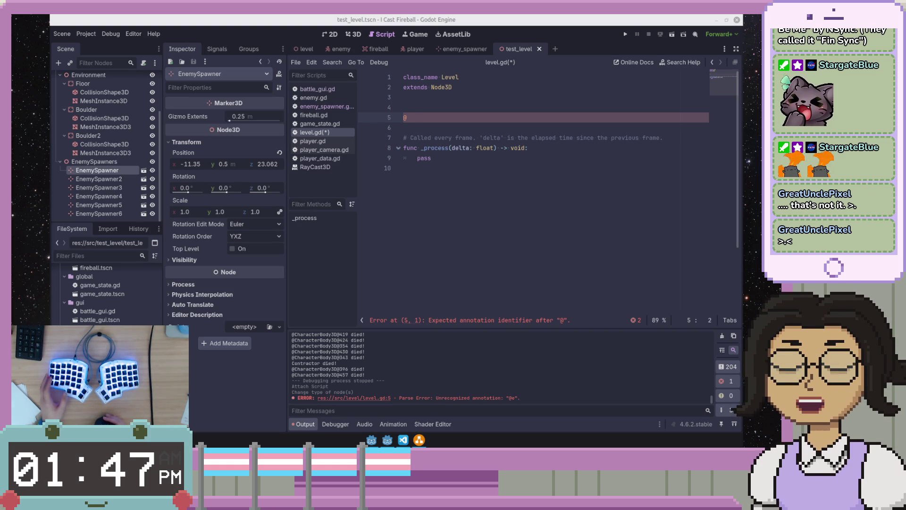
- Put the caret back on the stray @ line in level.gd
key("Down")
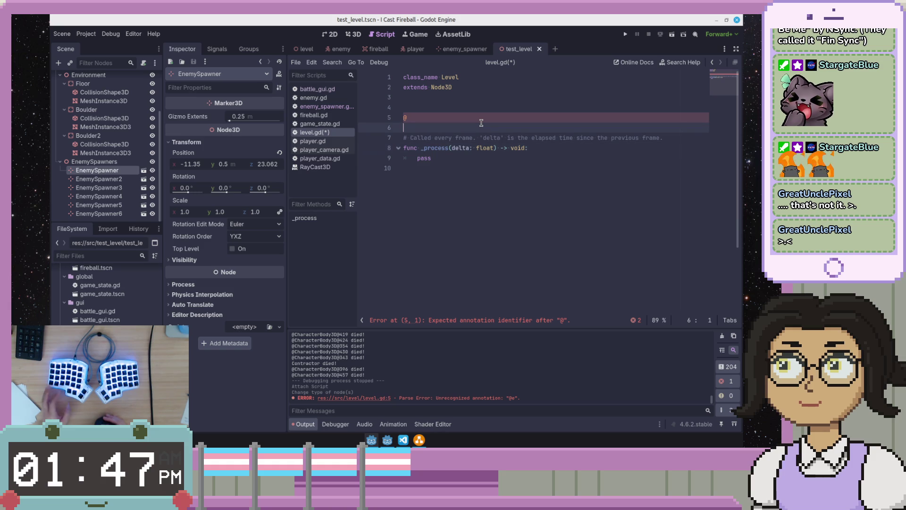
key("Up")
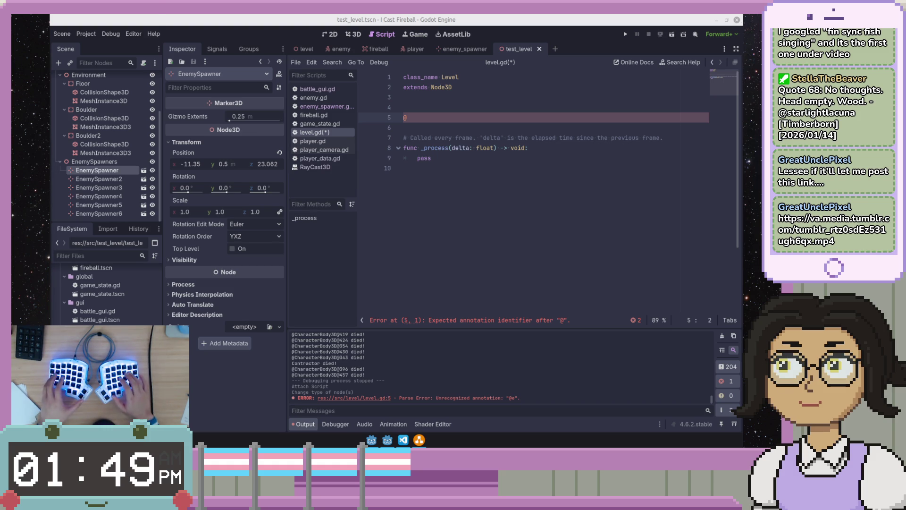
key("super")
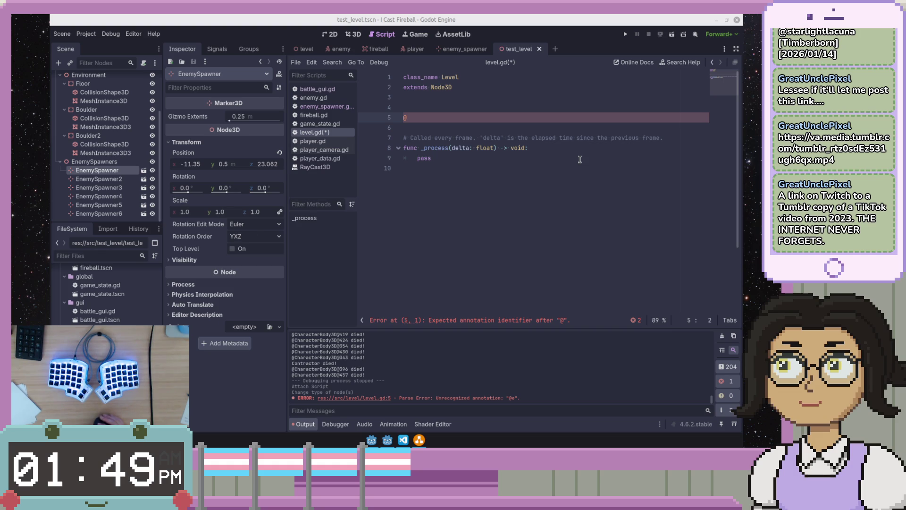
left_click(585, 110)
left_click(586, 119)
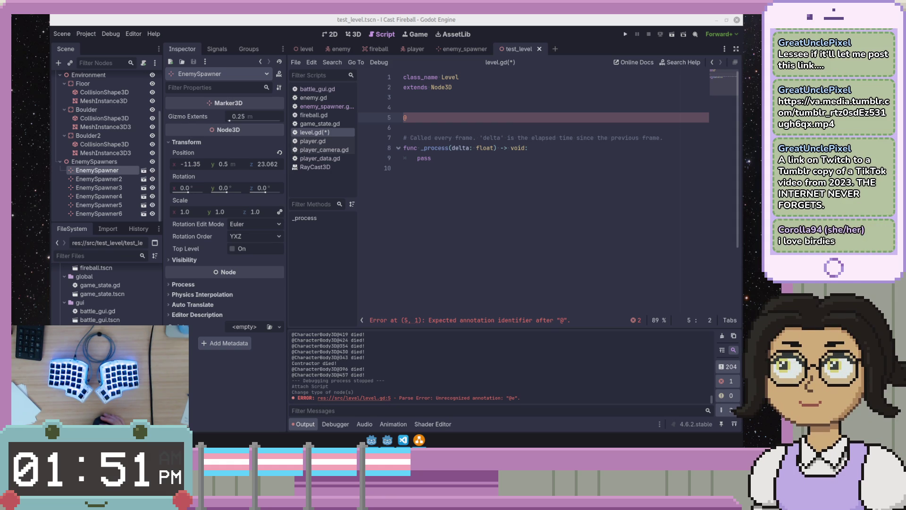
left_click(522, 186)
left_click(543, 148)
left_click(535, 119)
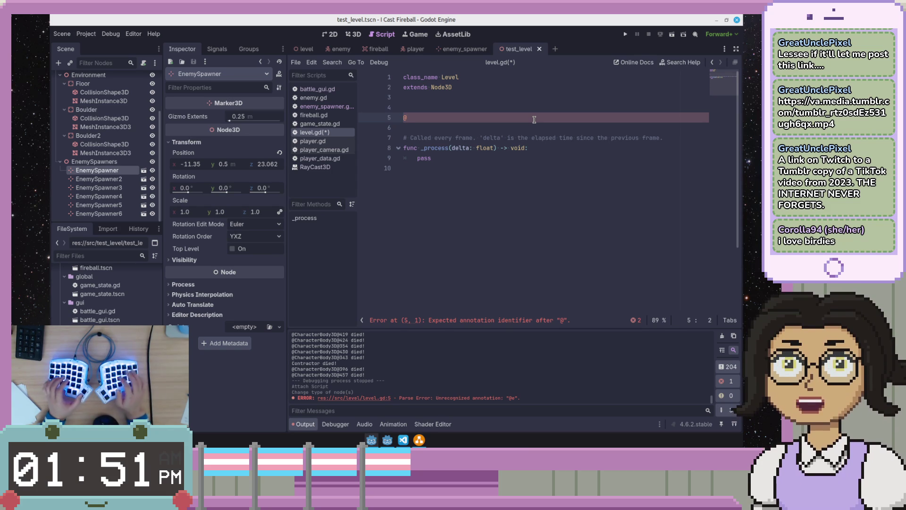
- Replace the @ line with 'var start_time: float' and save level.gd
type("export var")
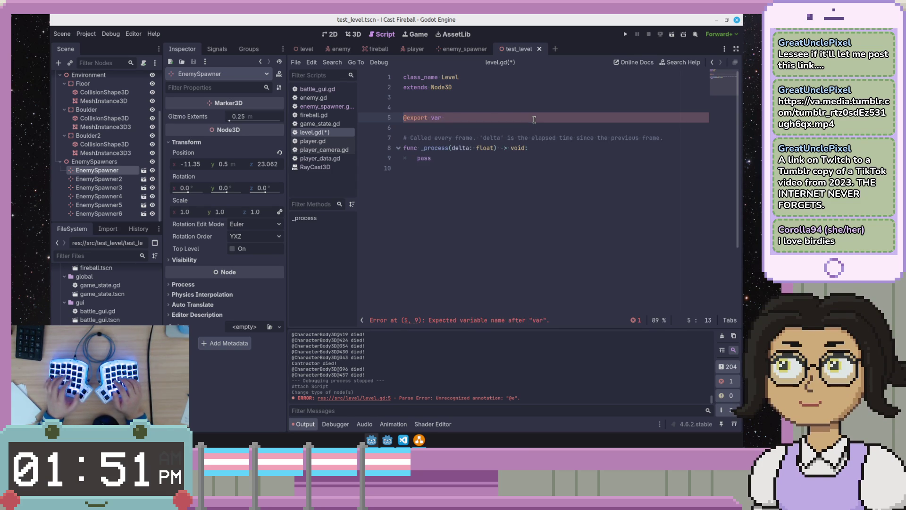
key("BackSpace")
key("BackSpace")
key("BackSpace")
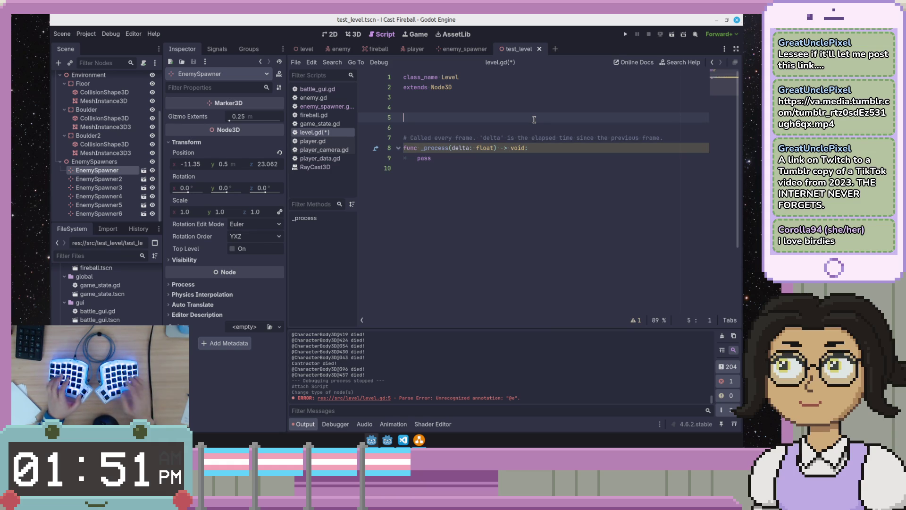
type("@e")
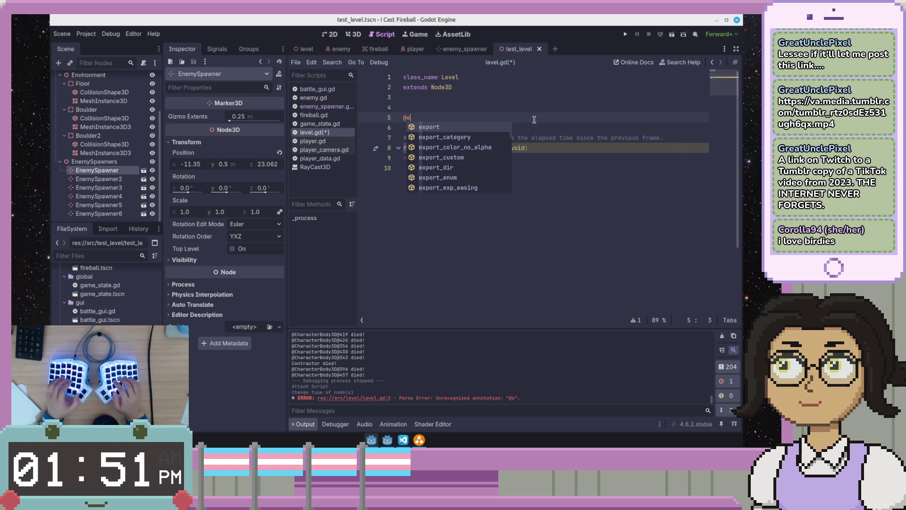
type("xport")
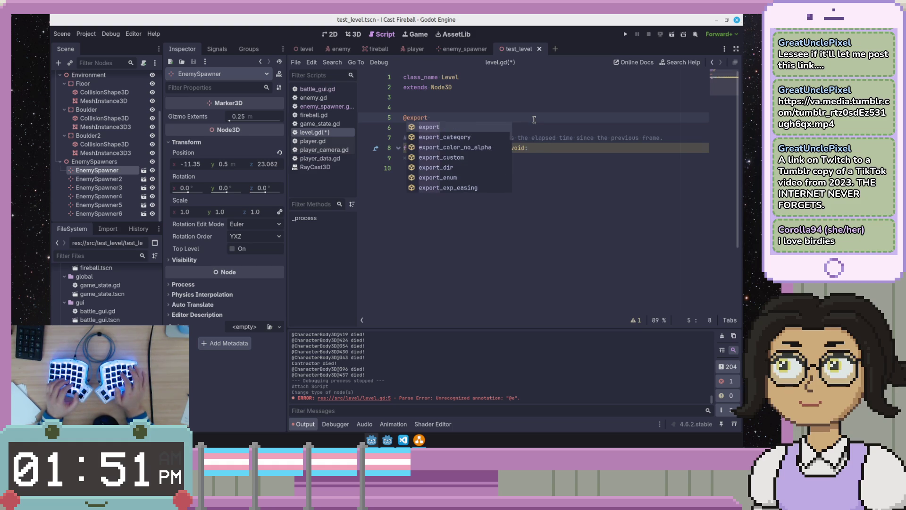
key("BackSpace")
key("BackSpace")
key("BackSpace")
type("var ")
type("_")
key("BackSpace")
type("start_time: fl")
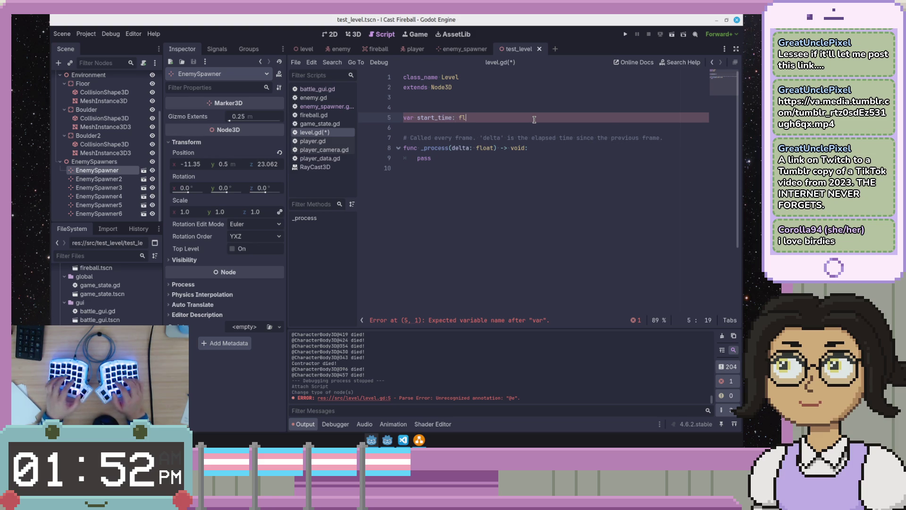
type("oat")
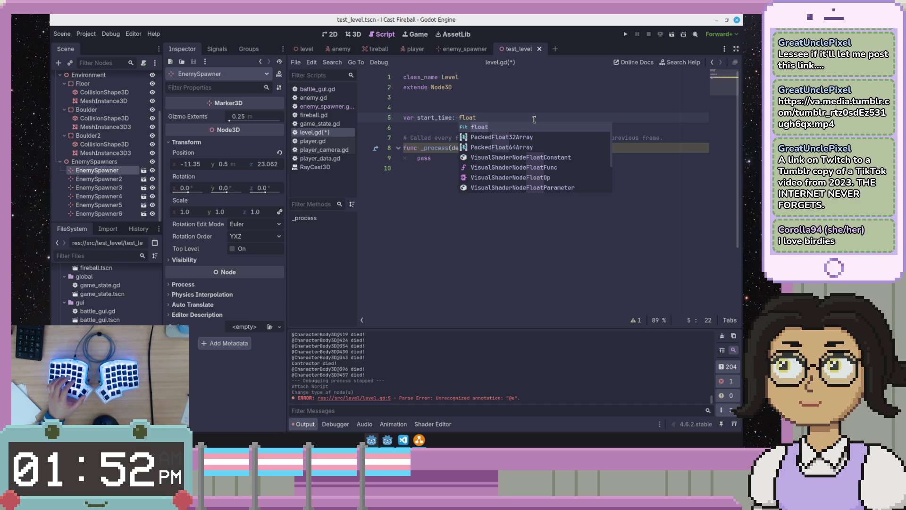
type("= 0")
key("ctrl+s")
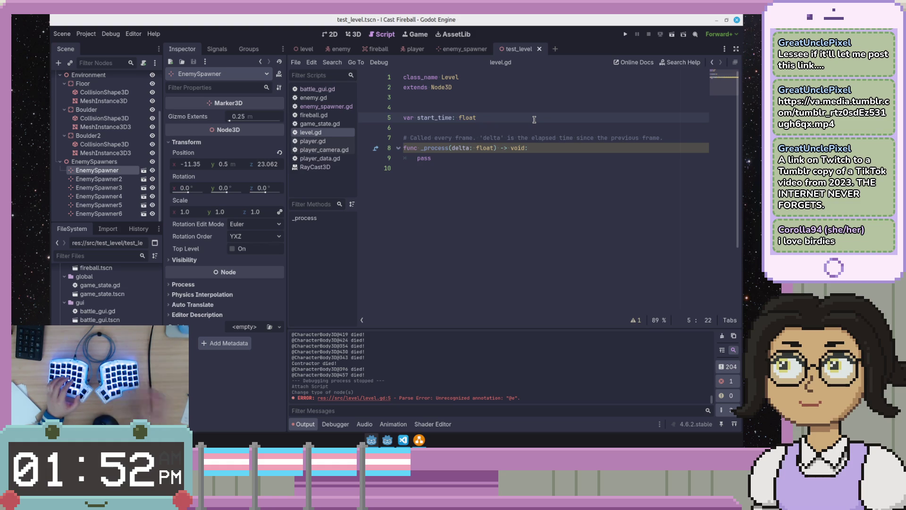
- Add an empty 'func _ready() -> void:' below the start_time variable
key("Return")
key("Return")
key("Return")
key("Up")
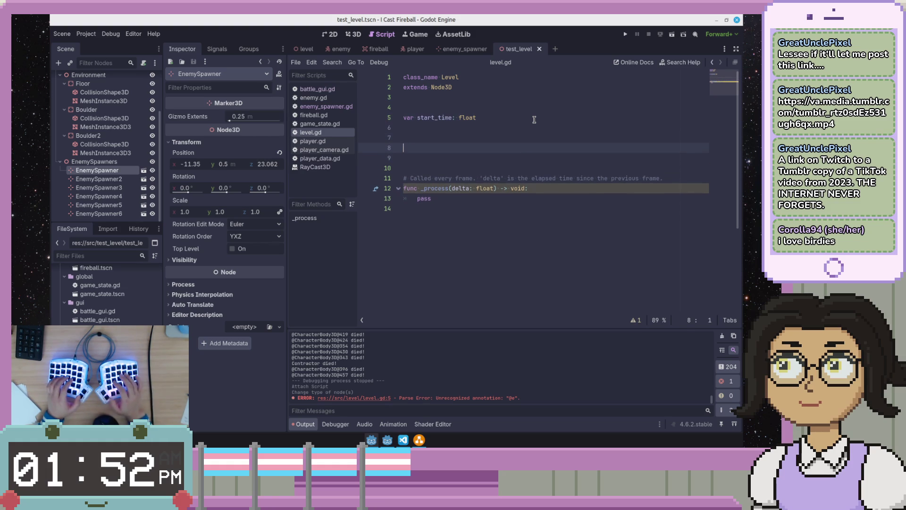
type("func _rea")
key("Return")
type("-> vo")
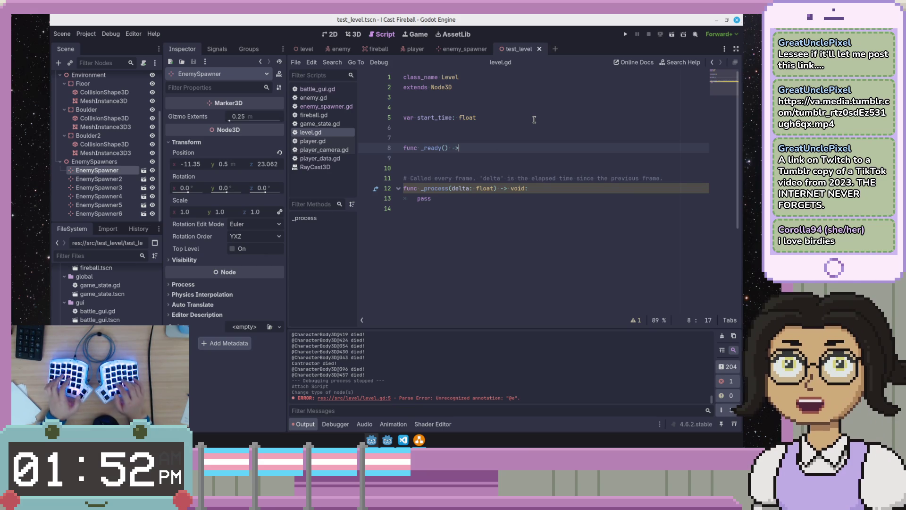
type("id:")
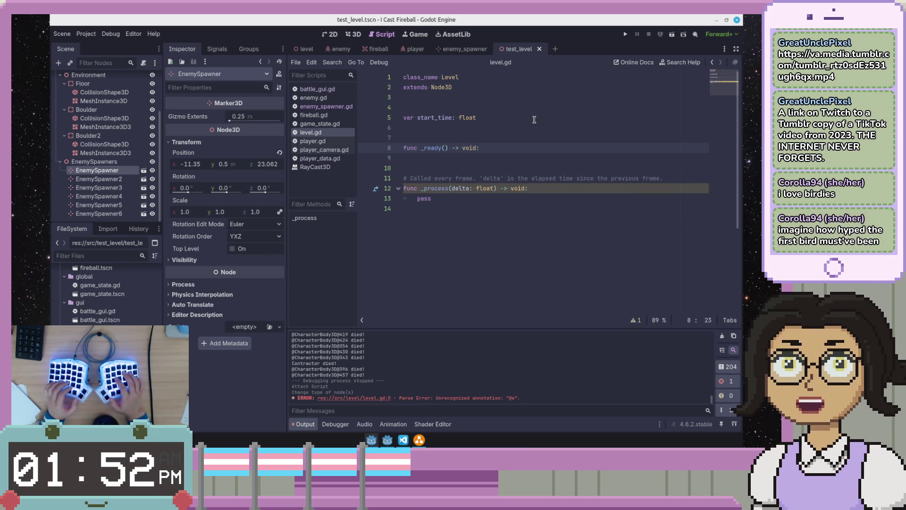
key("Return")
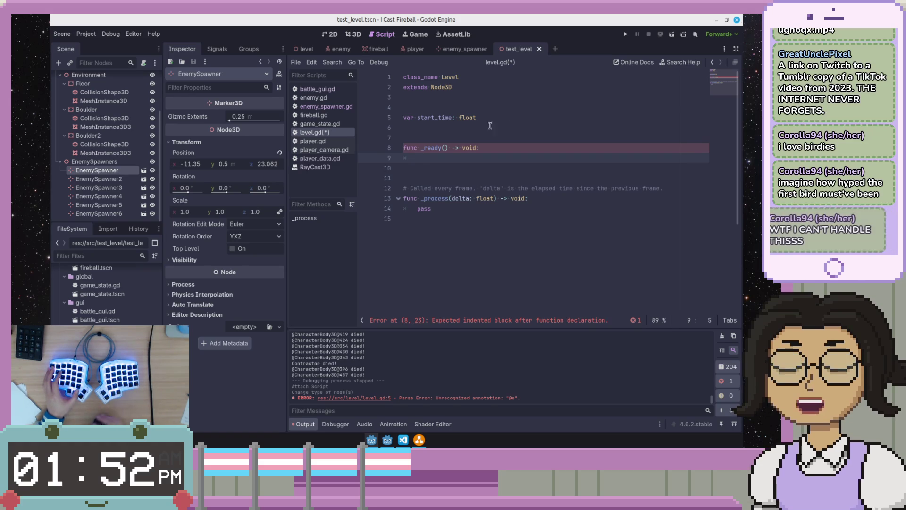
left_click(561, 167)
- Move the caret between the empty _ready body and the process comment line
left_click(567, 178)
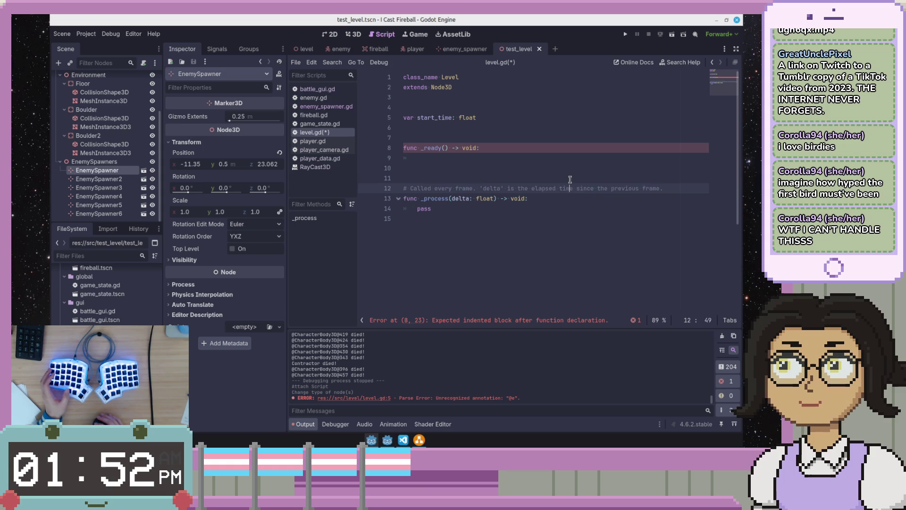
left_click(575, 184)
left_click(657, 161)
left_click(684, 188)
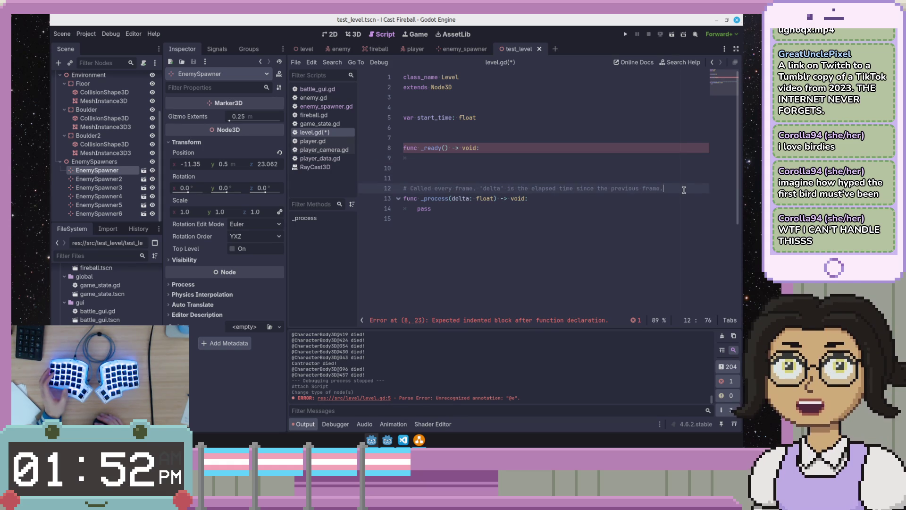
left_click(675, 158)
left_click(676, 188)
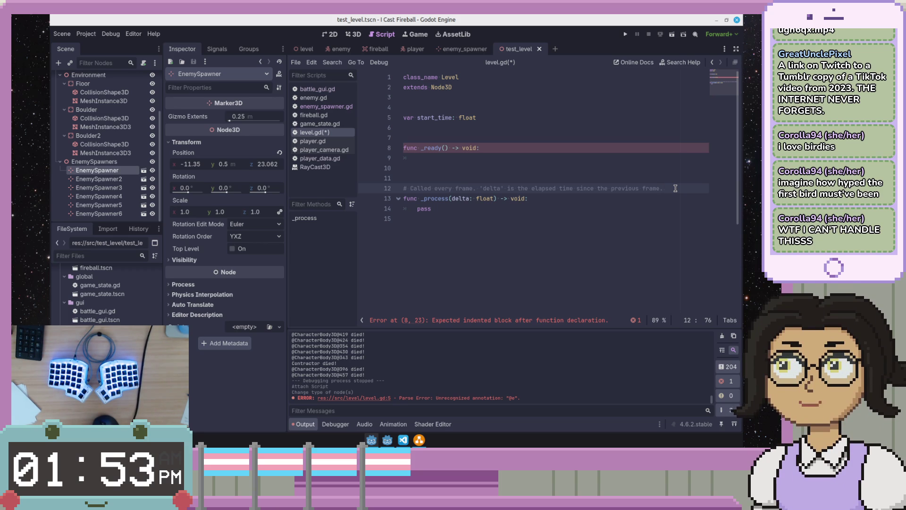
left_click(477, 148)
left_click(449, 158)
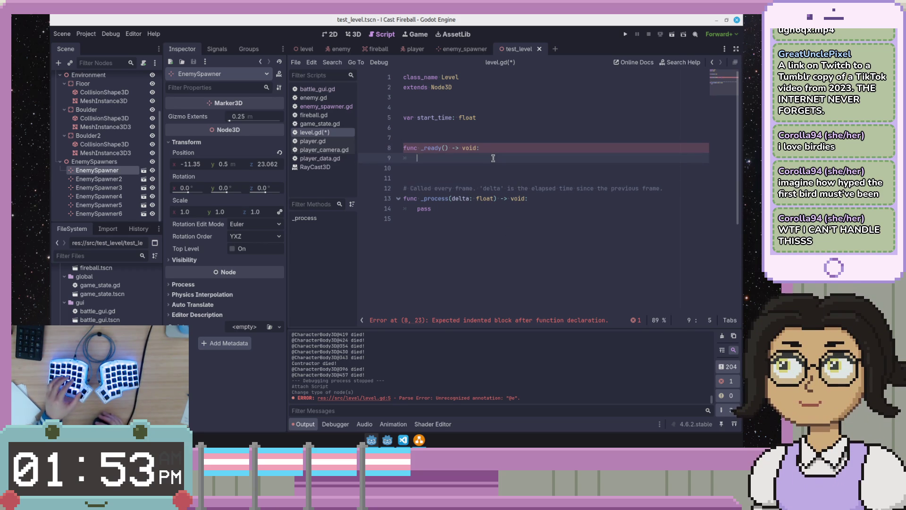
- Start a $ node path in the _ready body, then delete it to leave the body empty
type("$")
key("BackSpace")
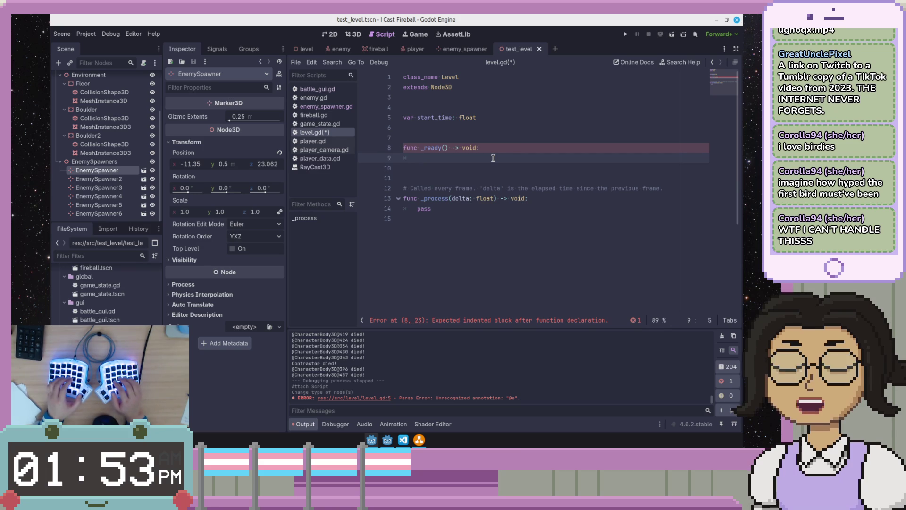
type("$")
key("BackSpace")
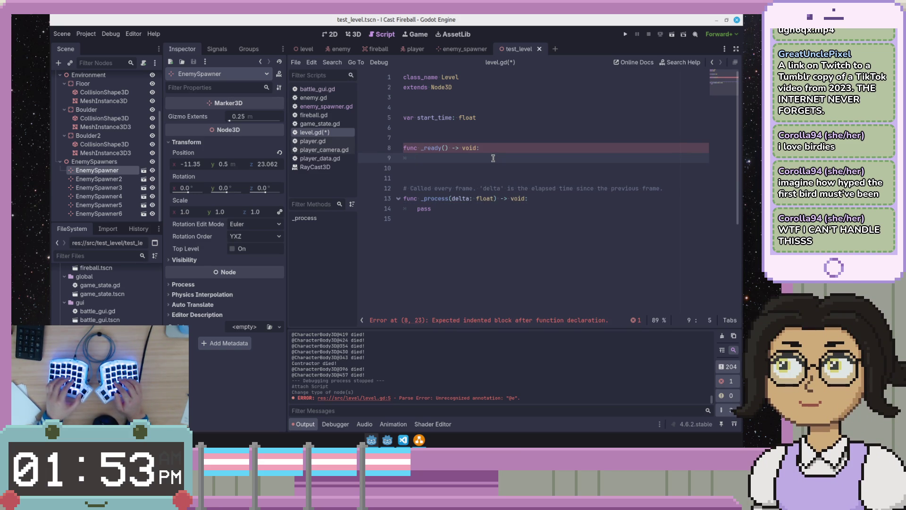
key("BackSpace")
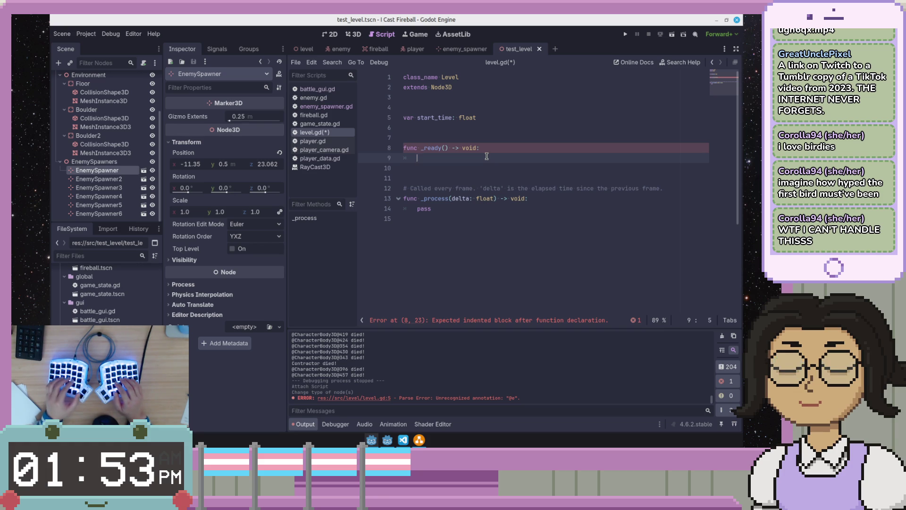
key("BackSpace")
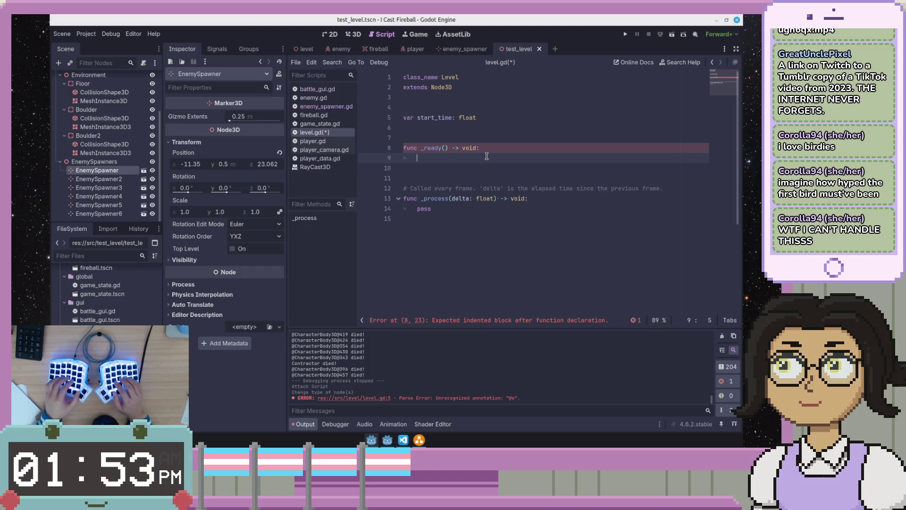
- Tidy the blank line after start_time and switch to the draw.io diagram
key("Up")
key("Up")
key("Up")
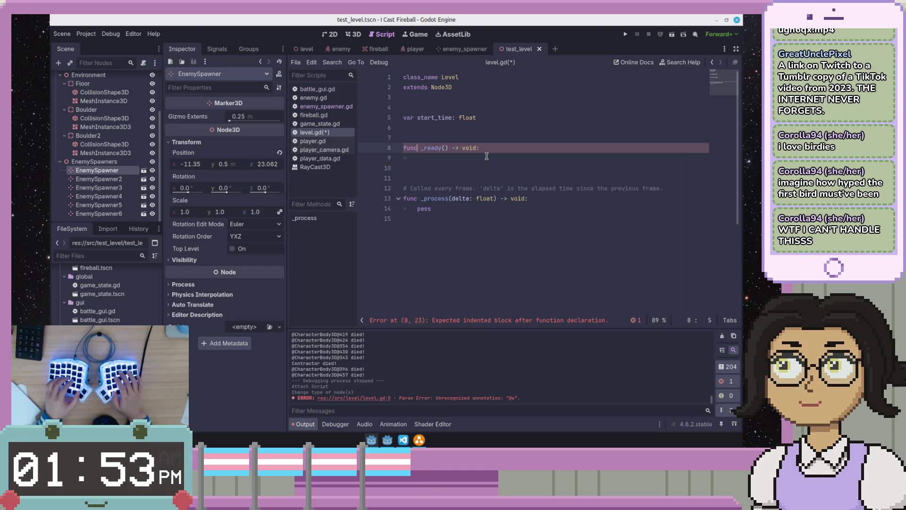
key("Down")
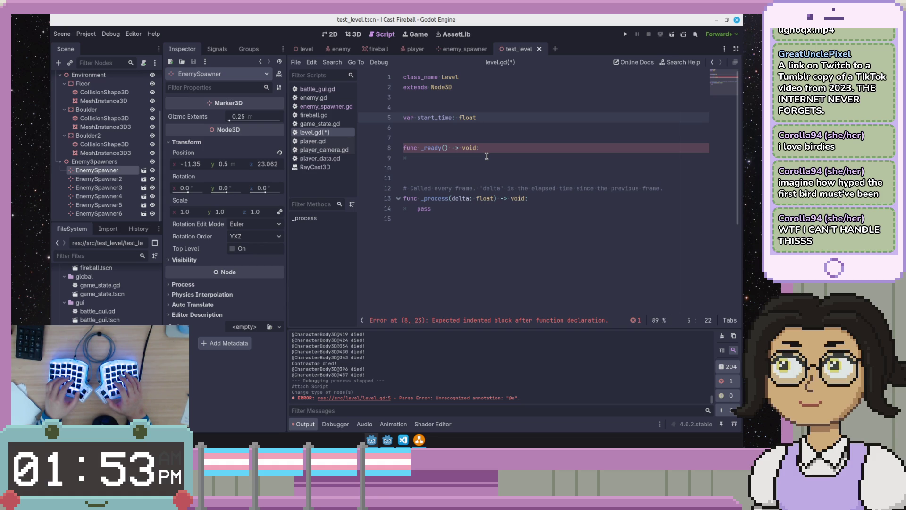
key("Return")
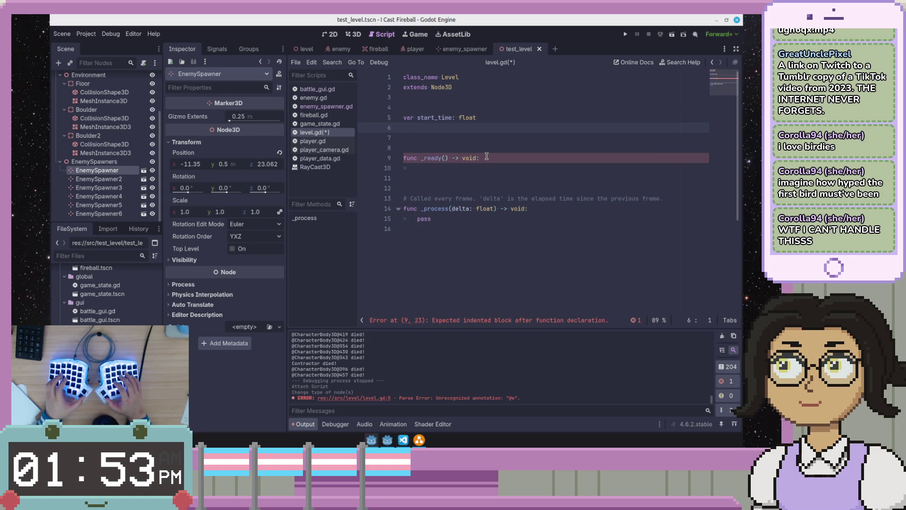
key("BackSpace")
key("Down")
key("Down")
key("Down")
key("Up")
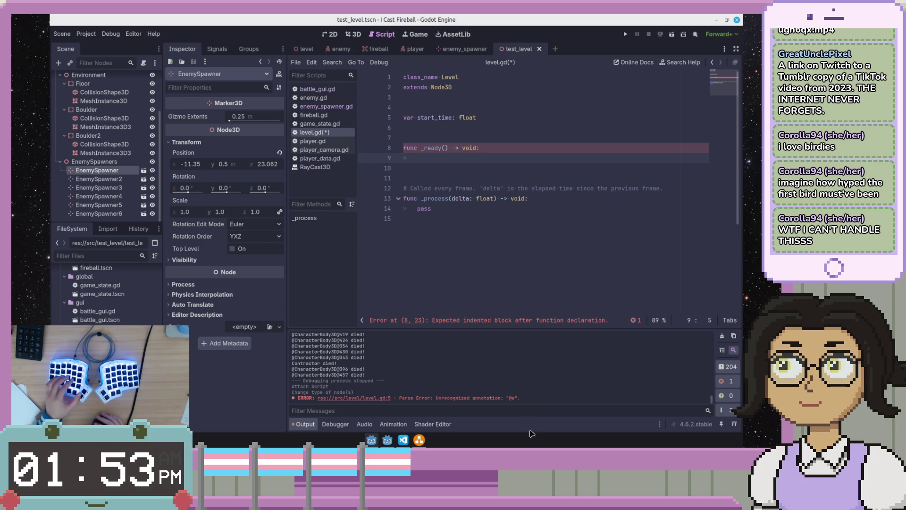
key("alt+Tab")
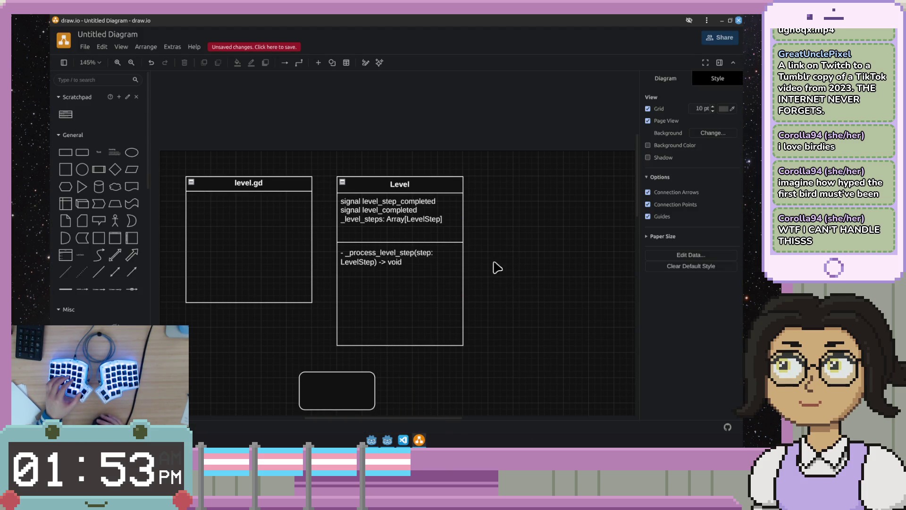
- Bring the empty rounded box below the class diagram into view and select it
left_click_drag(496, 267, 437, 158)
scroll(512, 178, "right", 3)
scroll(516, 146, "left", 3)
left_click_drag(334, 184, 473, 134)
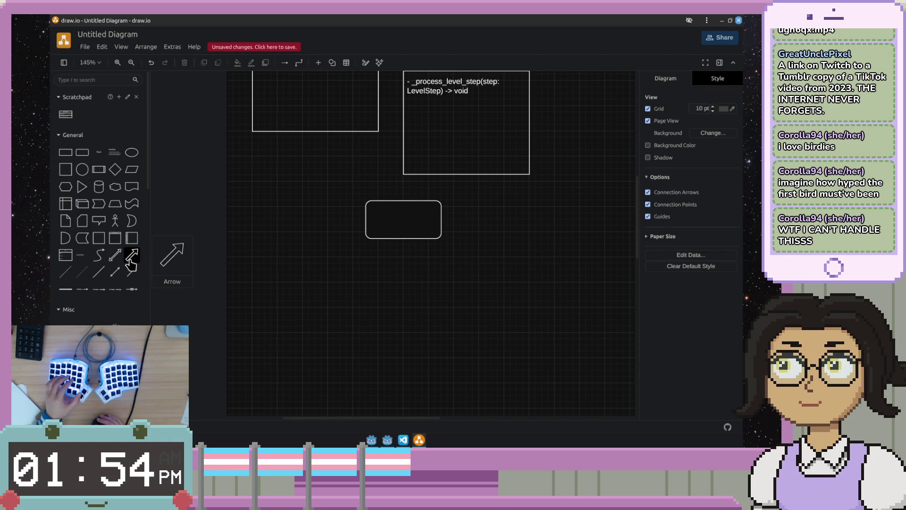
left_click_drag(471, 191, 320, 253)
left_click(377, 259)
left_click(395, 216)
left_click(352, 299)
- Label the rounded box 'Spawn Enemy'
double_click(405, 215)
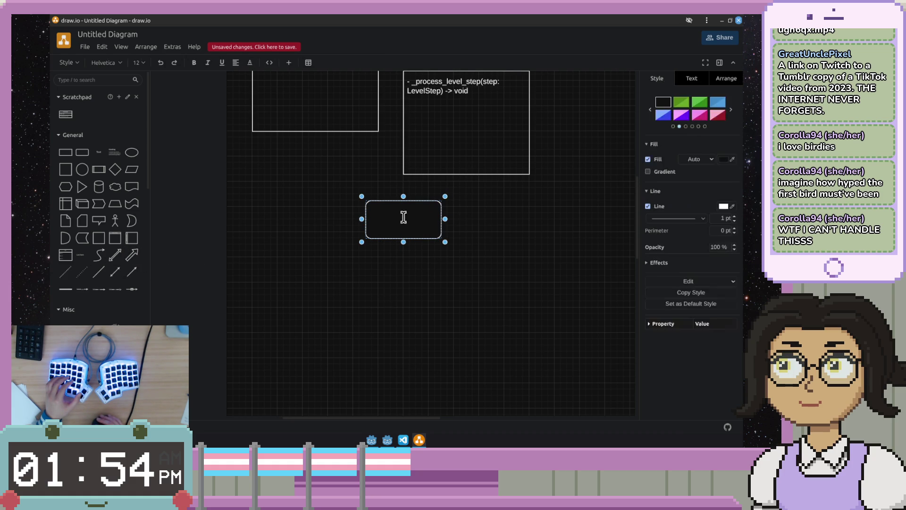
type("S")
type("pawn er")
key("BackSpace")
key("BackSpace")
type("eremy")
key("BackSpace")
key("BackSpace")
key("BackSpace")
type("Enemy")
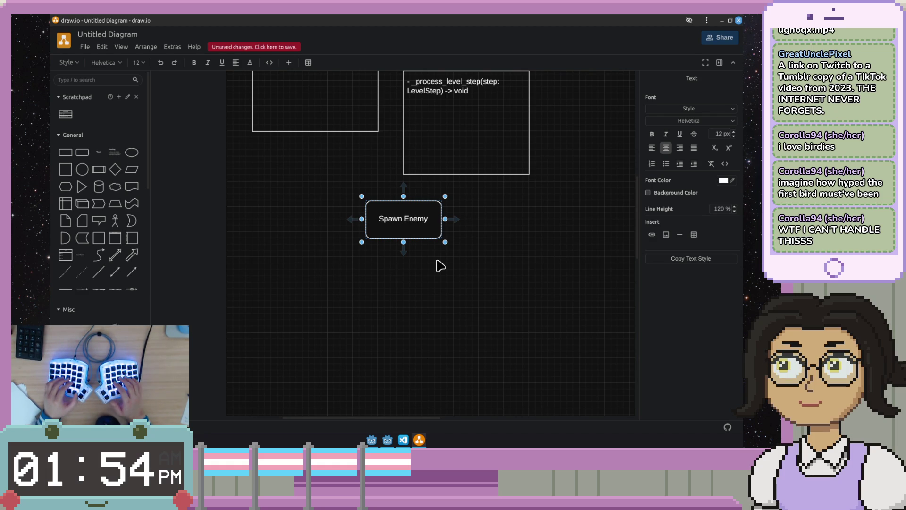
left_click(439, 264)
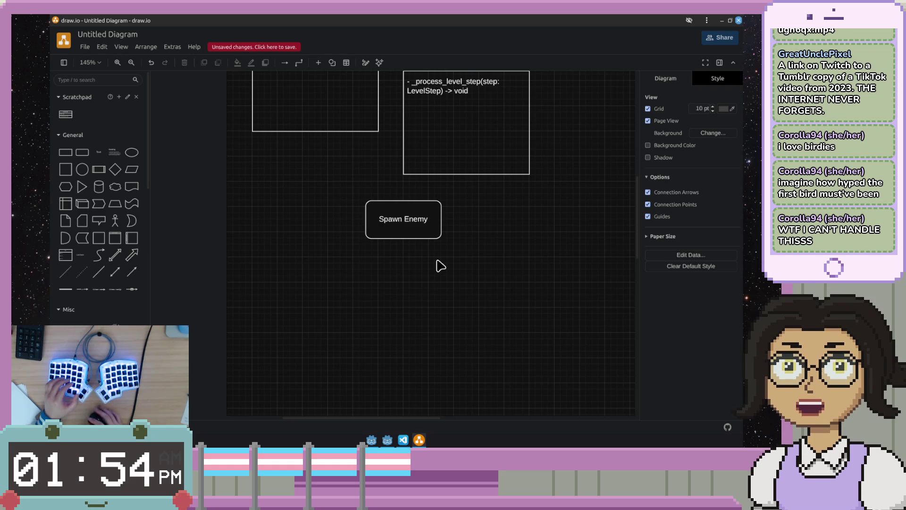
- Place a Vertical Container below the Spawn Enemy box and title it 'Spawn Enemy event'
left_click(419, 222)
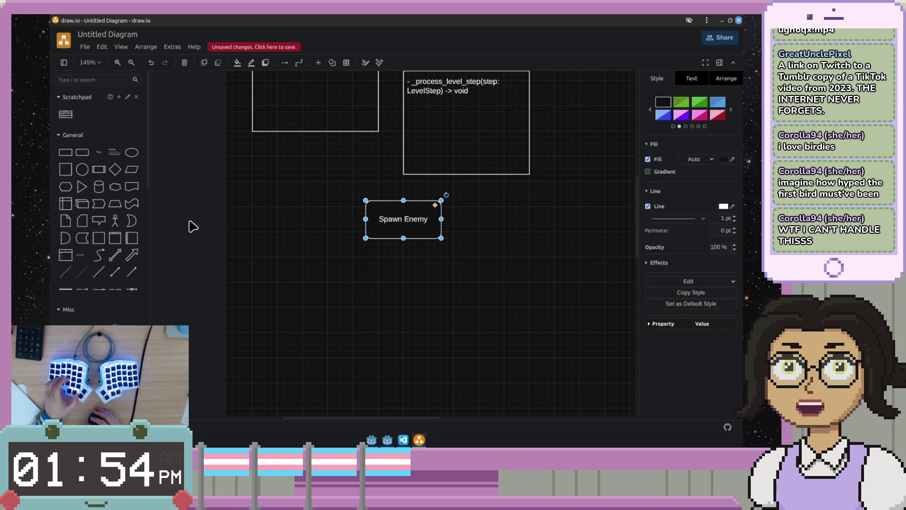
left_click(246, 280)
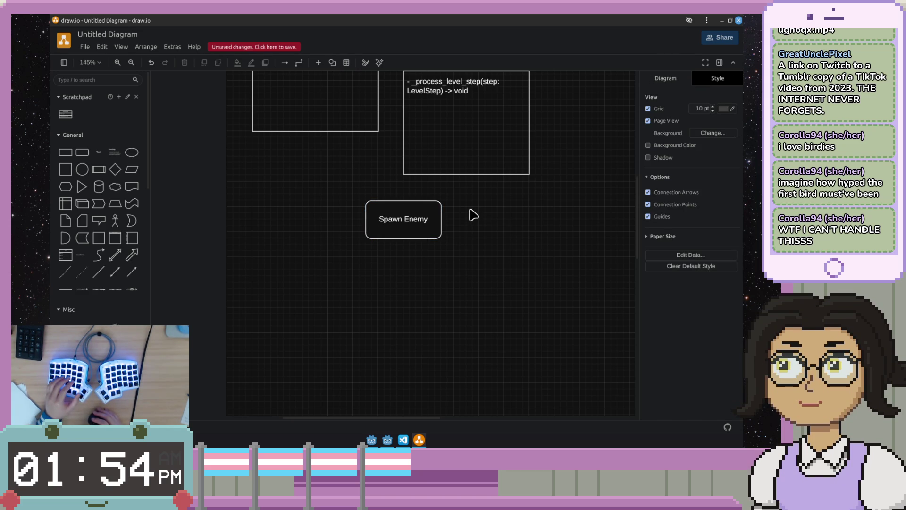
mouse_move(79, 158)
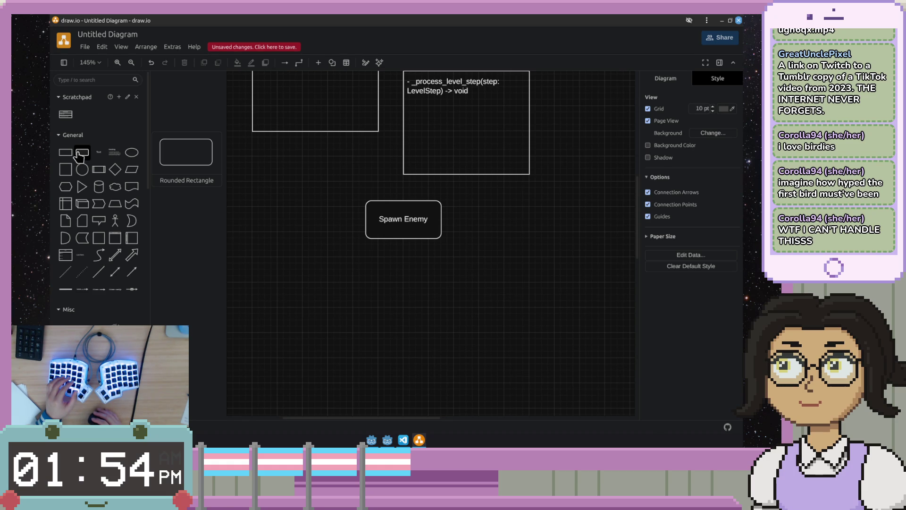
left_click_drag(115, 238, 258, 253)
double_click(310, 253)
type("Spaw")
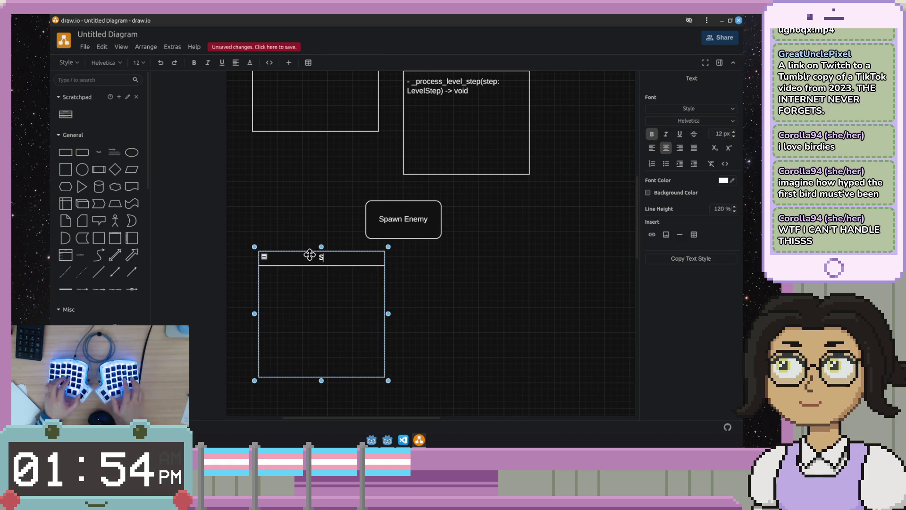
type("n Enemy")
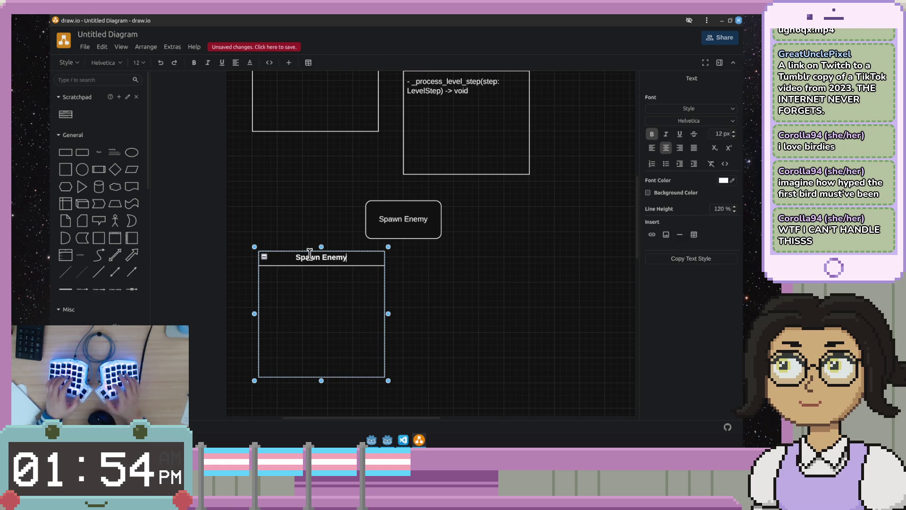
type(" event")
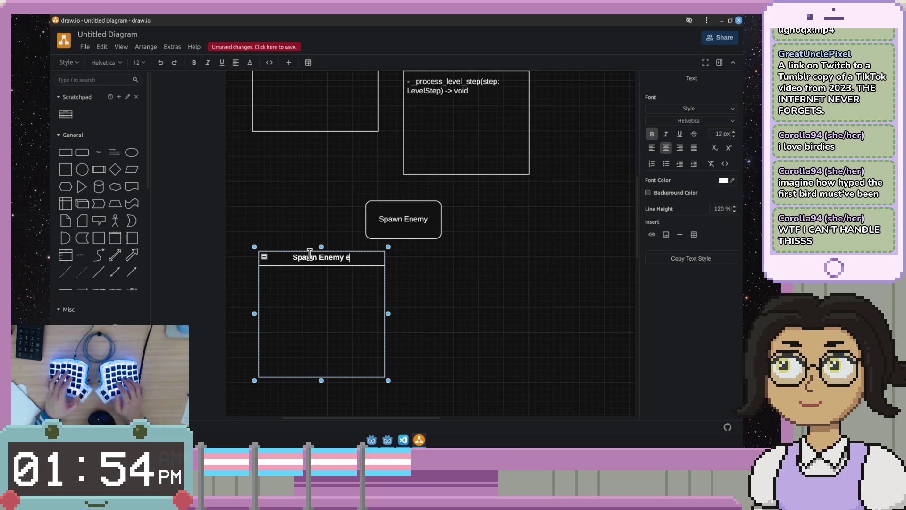
double_click(320, 290)
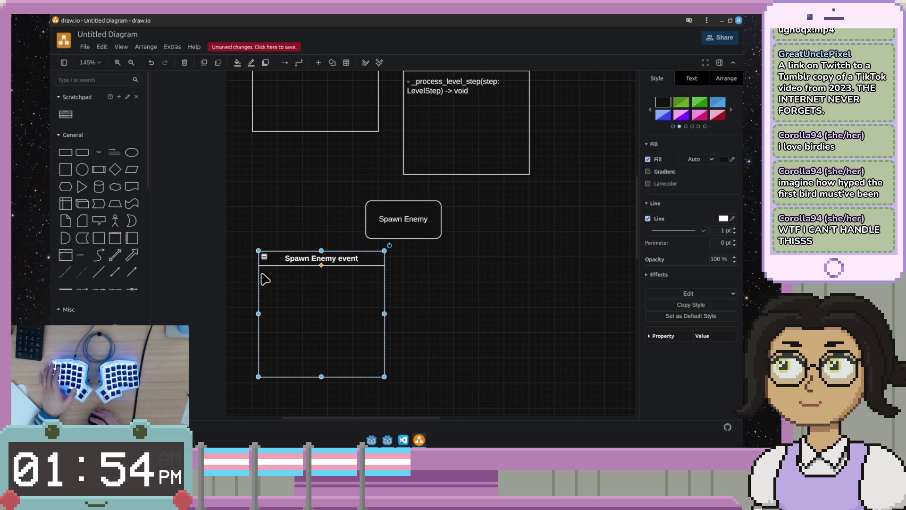
left_click(96, 78)
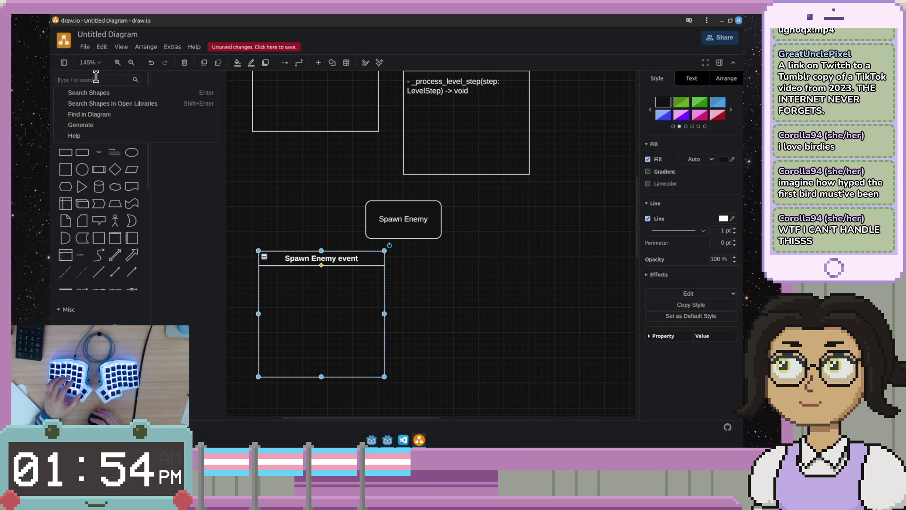
- Drop a four-item 'list' shape into the Spawn Enemy event container and stretch it taller and wider
type("list")
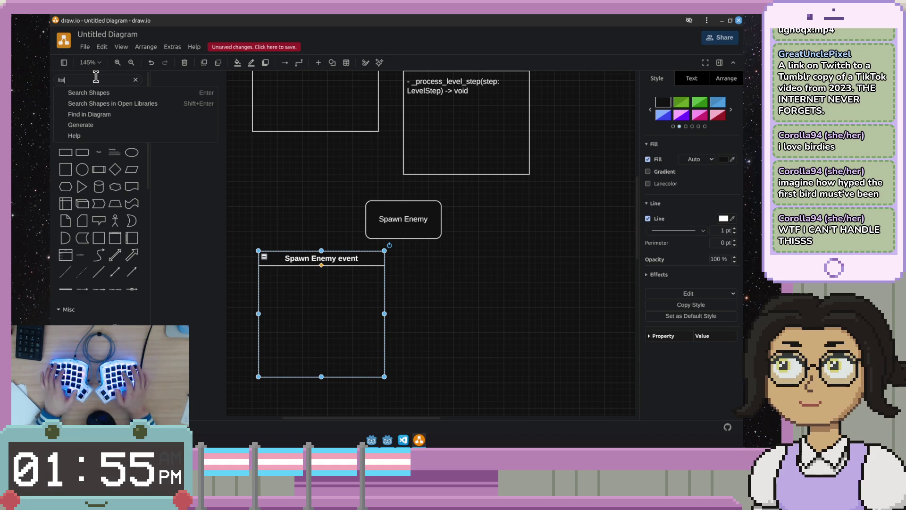
key("Escape")
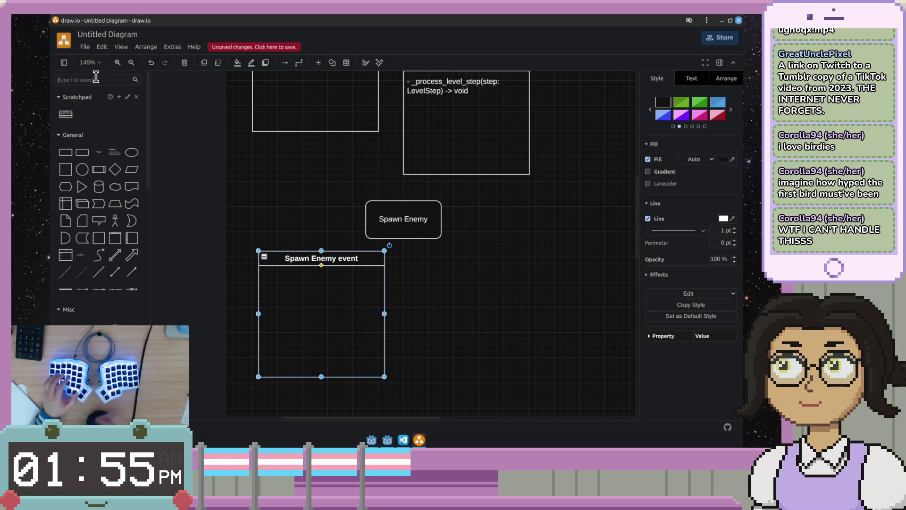
left_click(84, 78)
type("list")
key("Return")
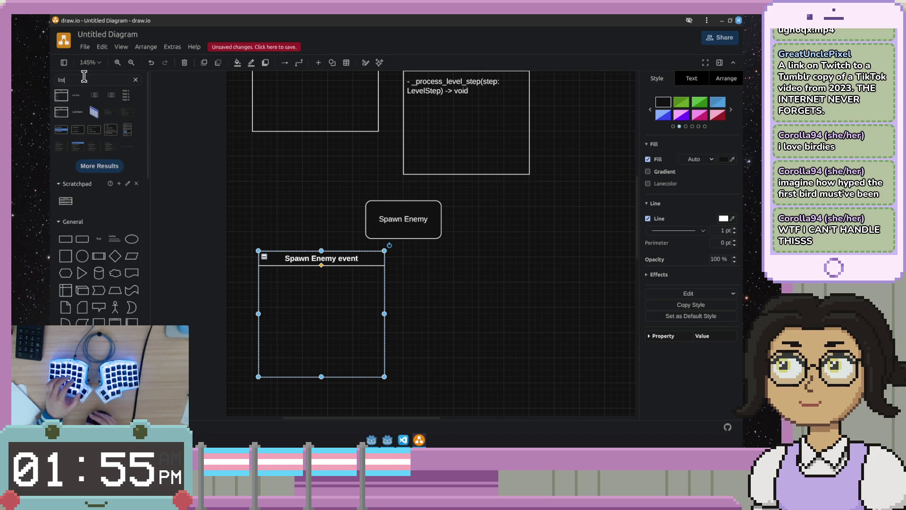
mouse_move(111, 100)
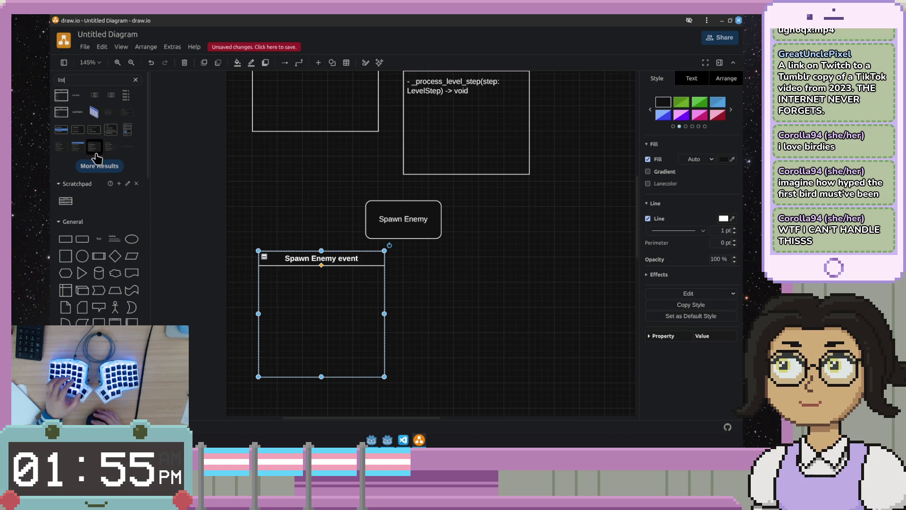
mouse_move(111, 148)
mouse_move(126, 95)
left_mouse_down()
mouse_move(295, 316)
mouse_move(270, 277)
left_mouse_up()
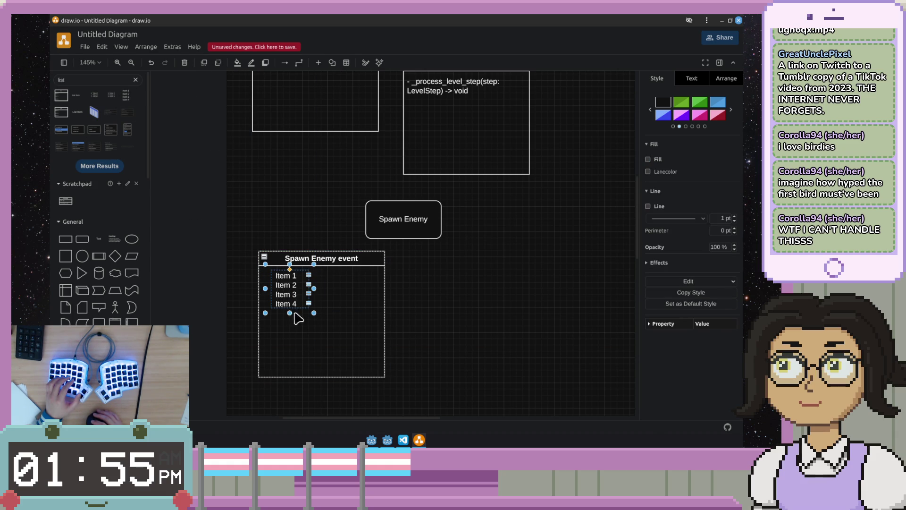
left_click_drag(289, 313, 296, 338)
mouse_move(314, 301)
left_mouse_down()
mouse_move(374, 309)
mouse_move(384, 301)
left_mouse_up()
double_click(299, 276)
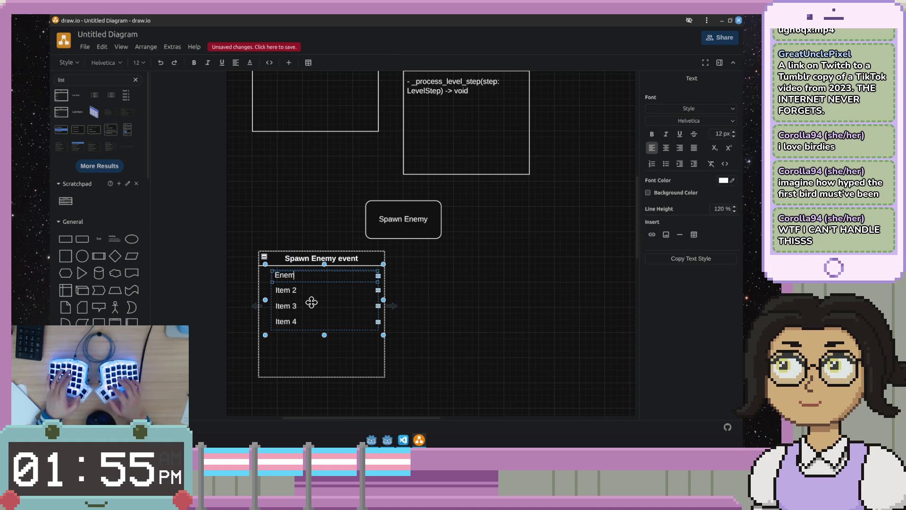
- Rename the first two rows to 'Enemy Type' and 'Location (EnemySpawner)'
type("to")
key("BackSpace")
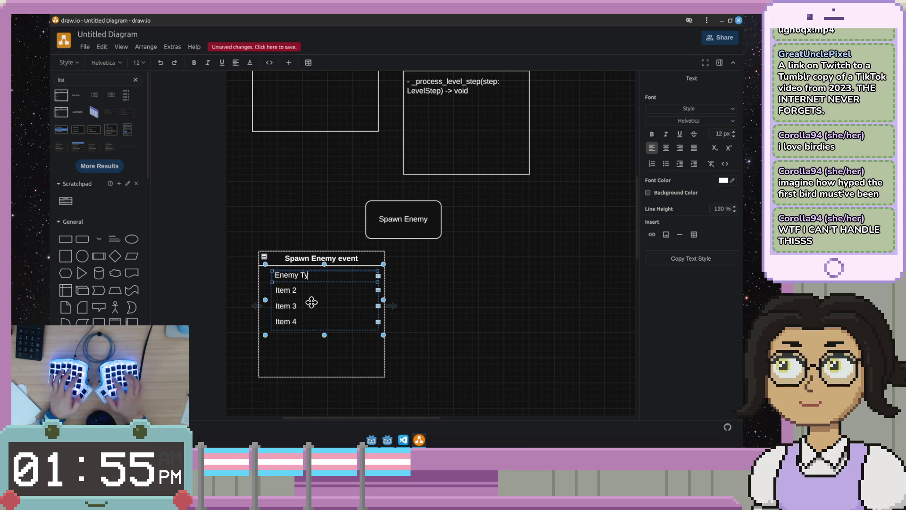
key("Escape")
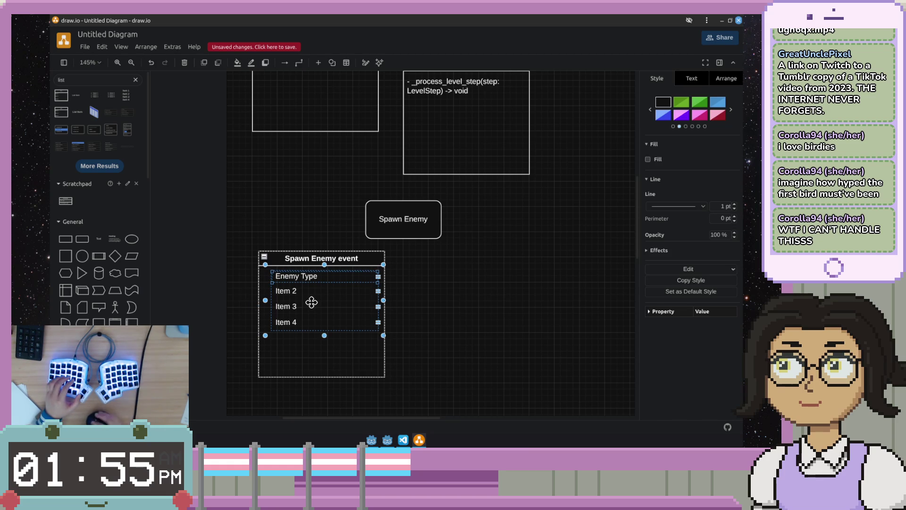
double_click(279, 291)
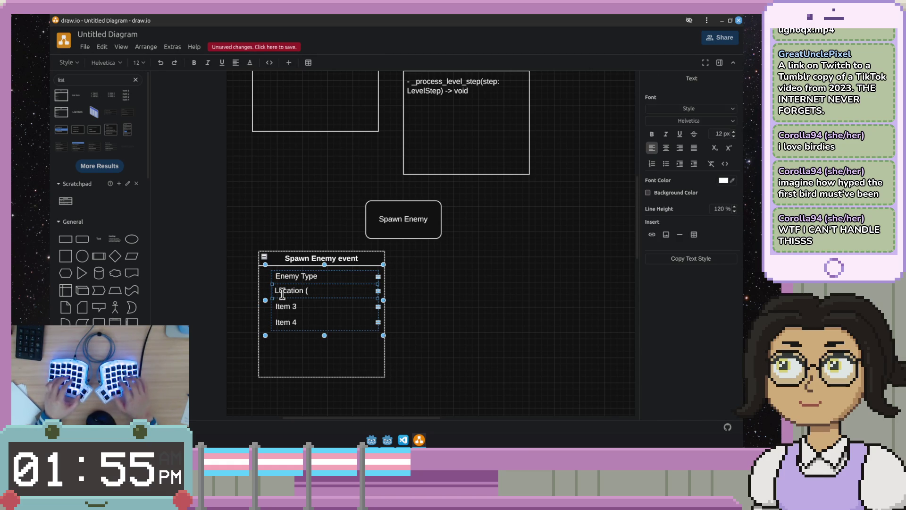
type("mySpawner")
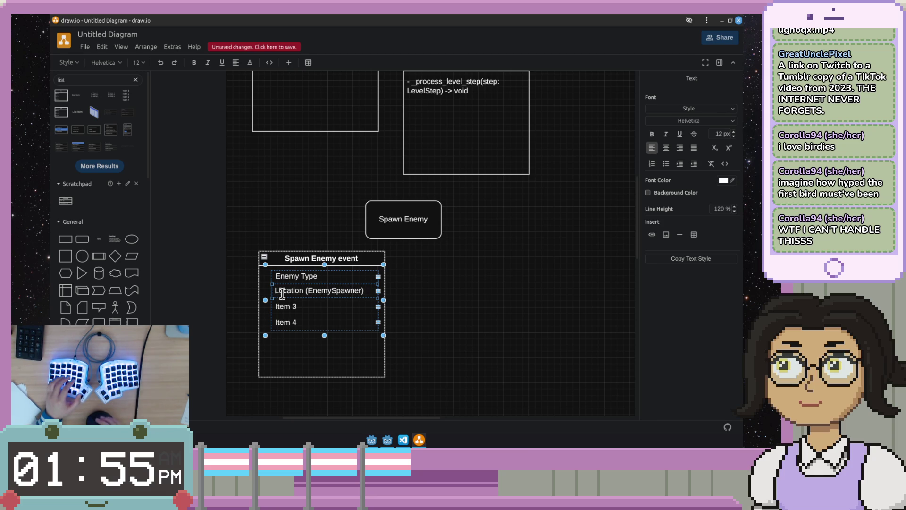
left_click(306, 308)
- Rename the third row to 'Time since start of level'
double_click(306, 308)
type("Time (")
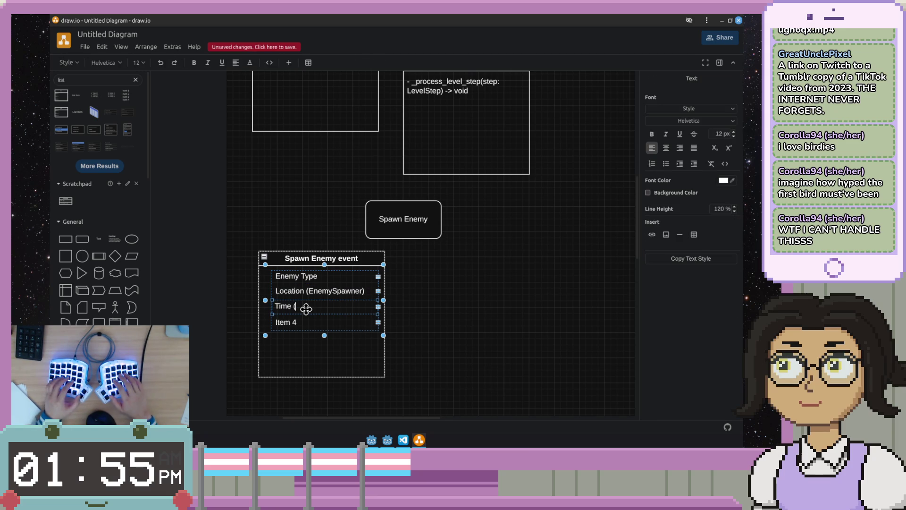
key("BackSpace")
key("BackSpace")
type("(")
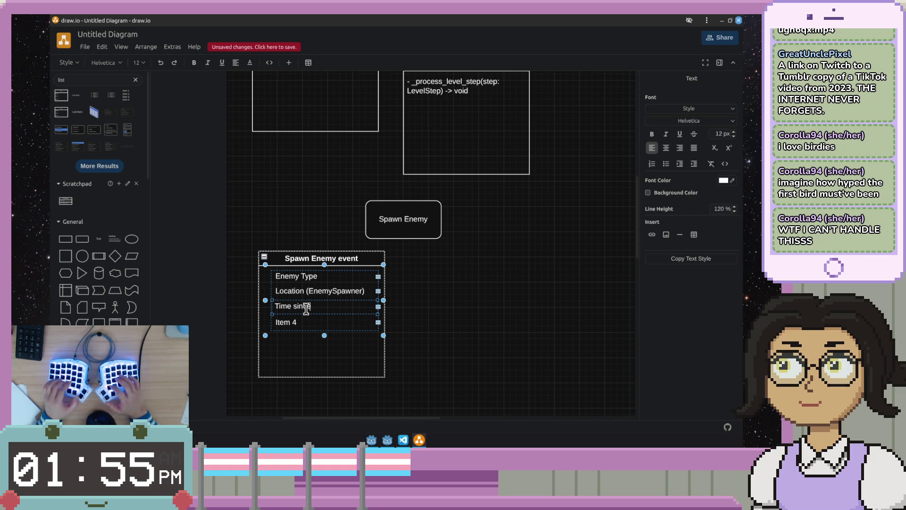
type("tart of le")
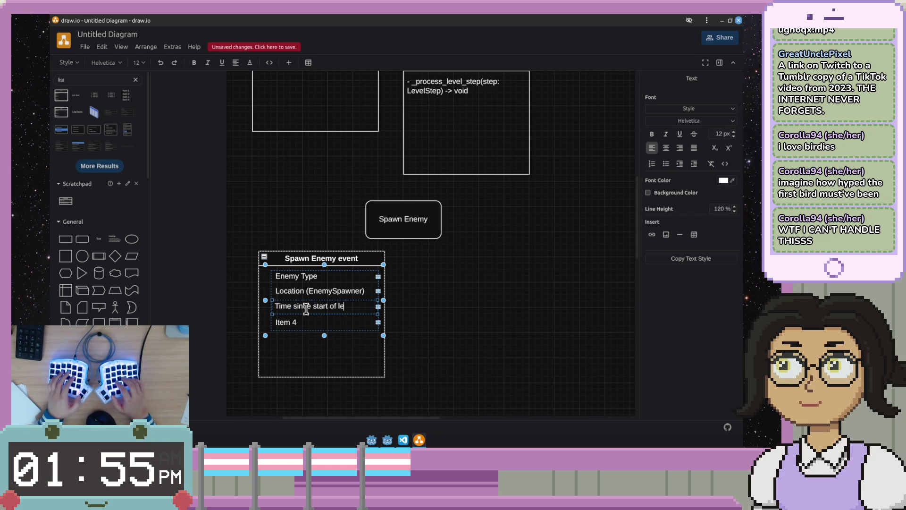
type("l")
key("ctrl+s")
key("Escape")
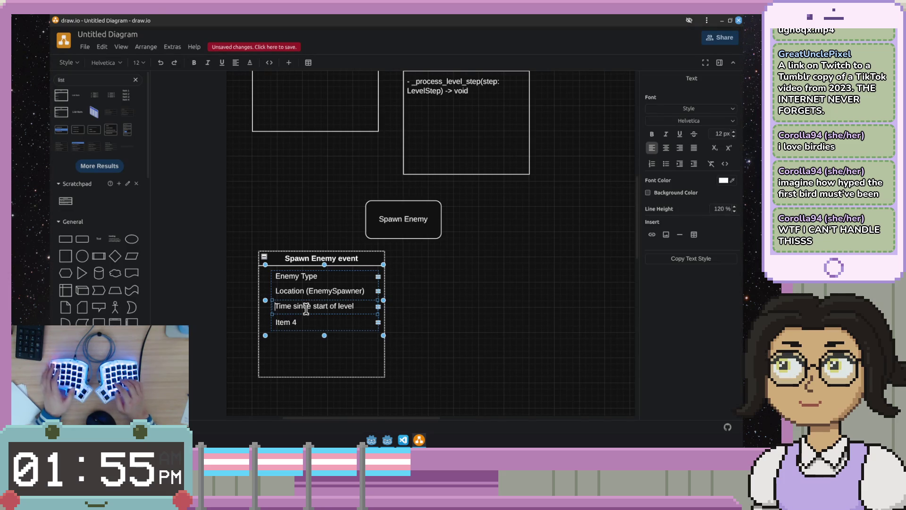
left_click(312, 322)
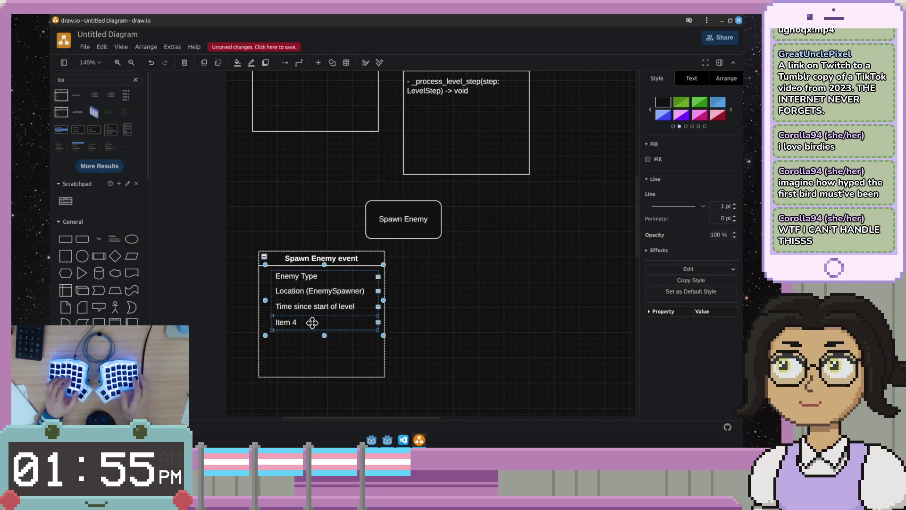
- Clear the Item 4 row and delete it from the list
key("BackSpace")
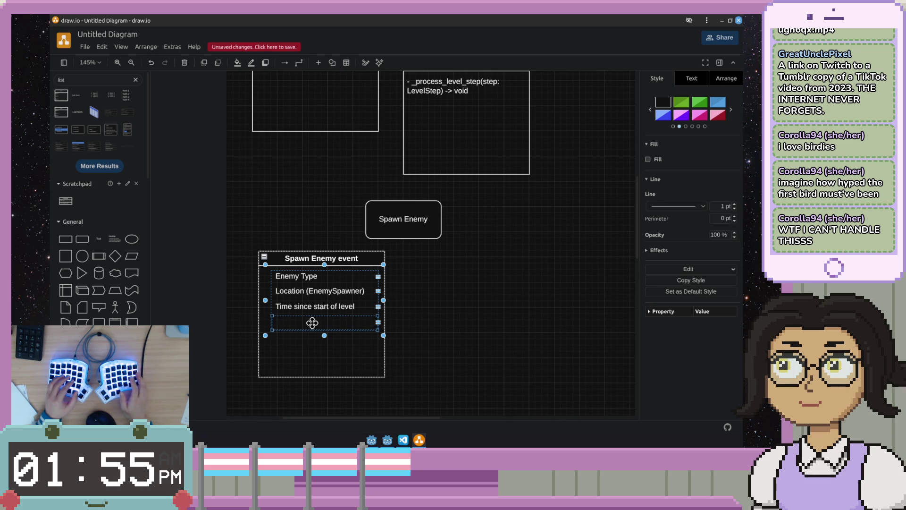
left_click(324, 324)
left_click(331, 324)
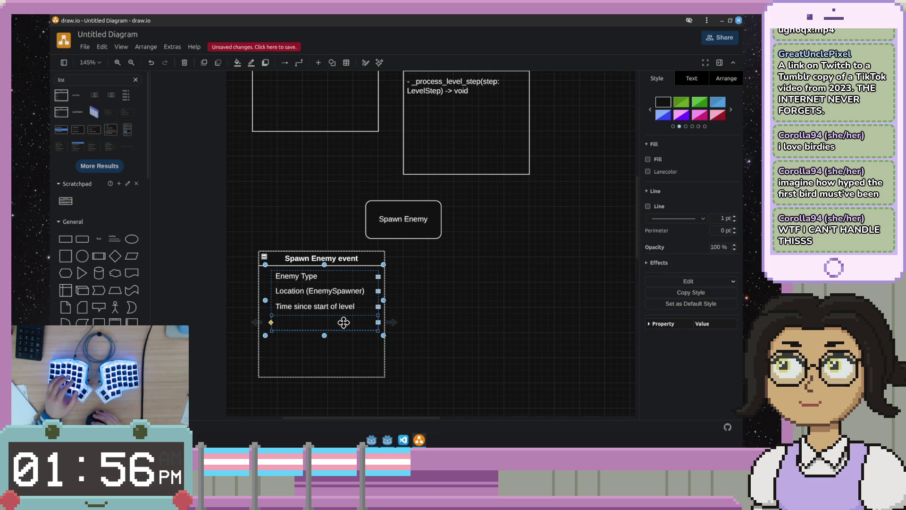
key("Delete")
- Inspect the list rows' options and nudge the three field rows left to align them
left_click(350, 265)
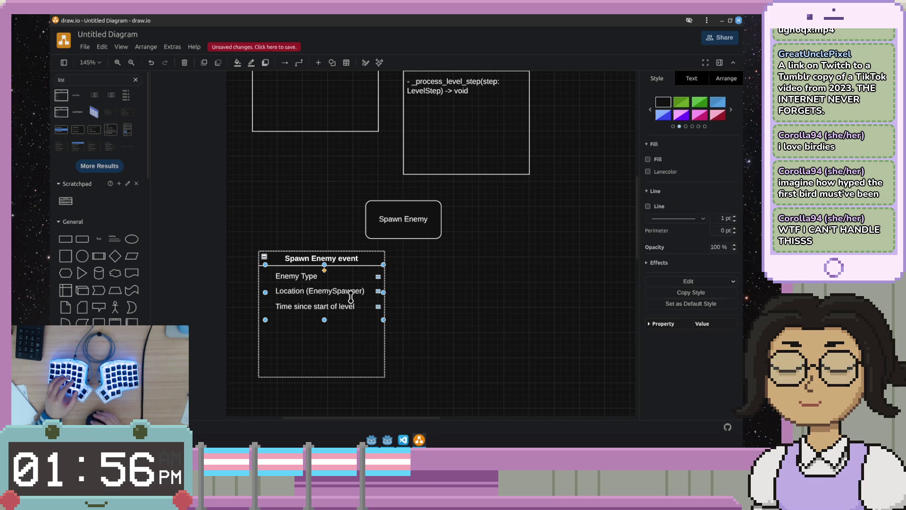
right_click(378, 308)
left_click(348, 306)
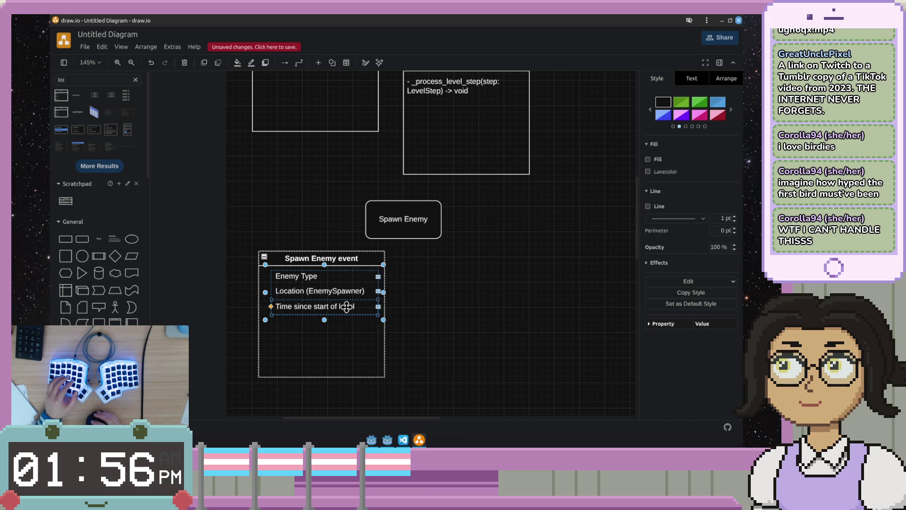
right_click(347, 307)
left_click(326, 306)
right_click(327, 307)
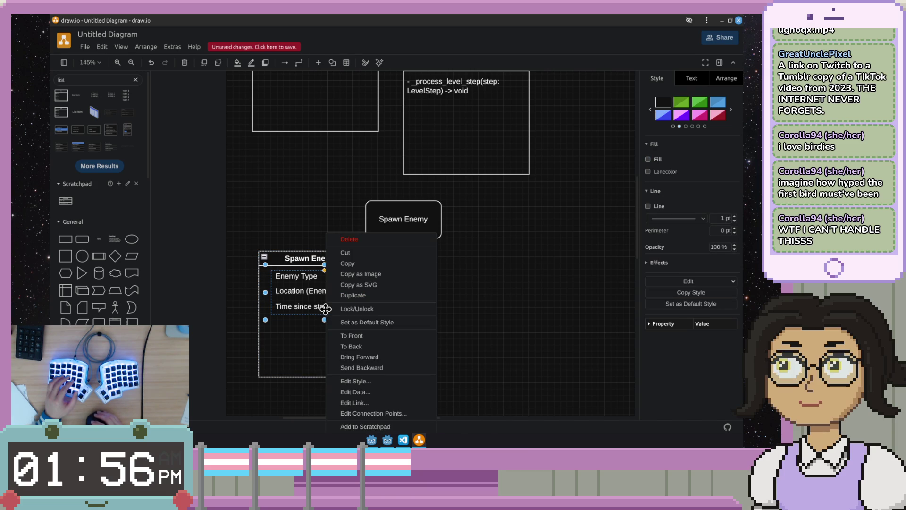
left_click(281, 306)
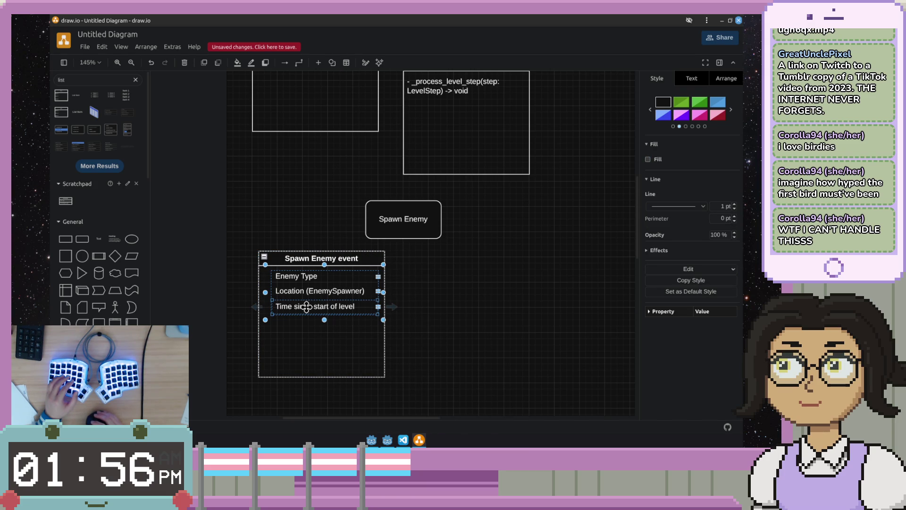
double_click(354, 307)
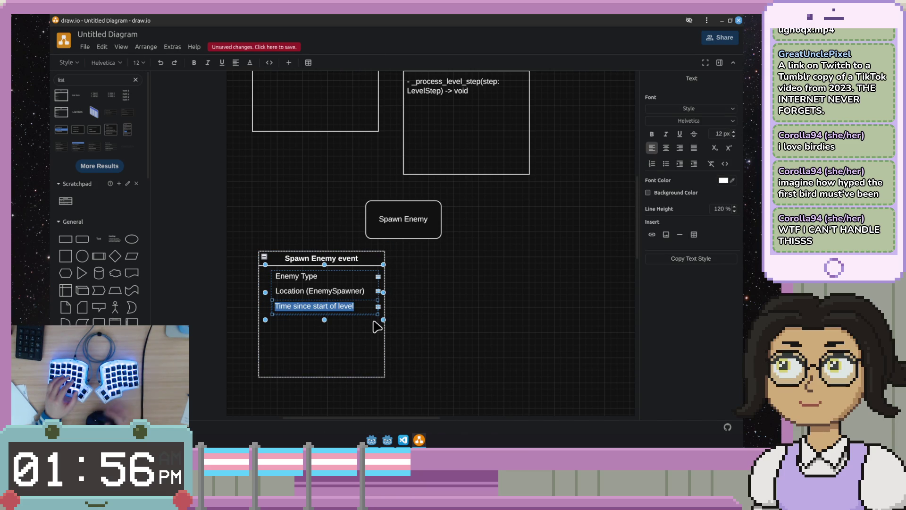
key("End")
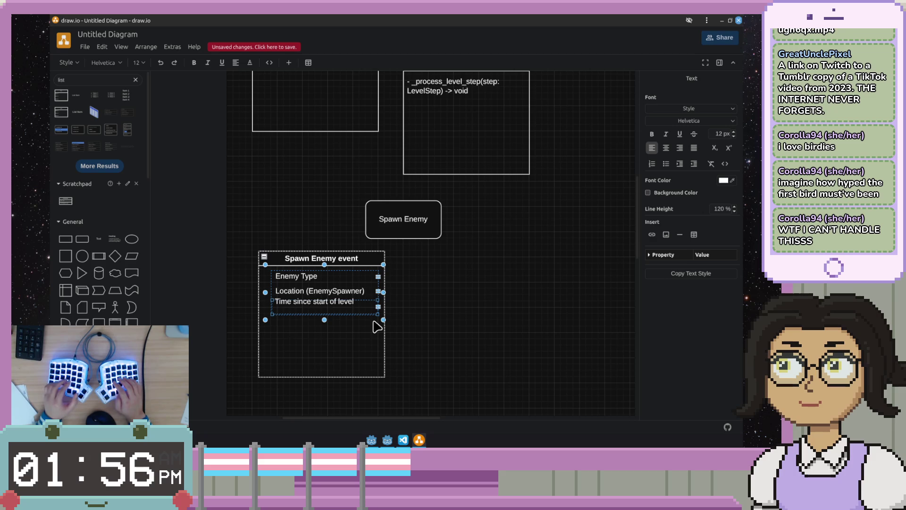
key("Escape")
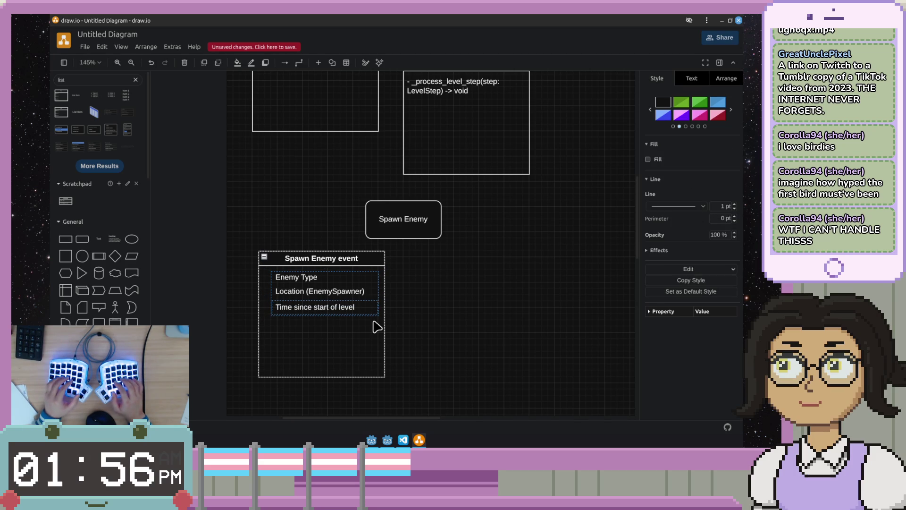
key("Left")
key("Left")
key("Left")
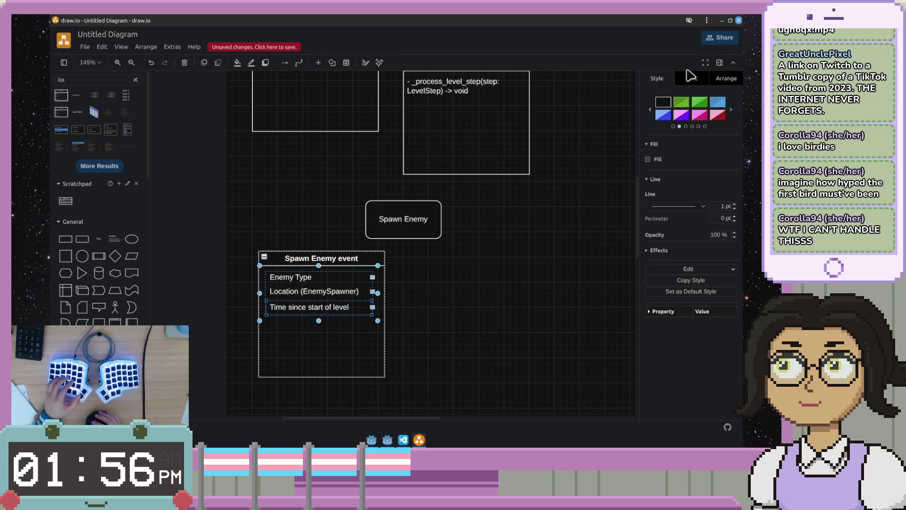
- Try adding a table row via Arrange, undo it, and shorten the event box to 110 pt
left_click(691, 78)
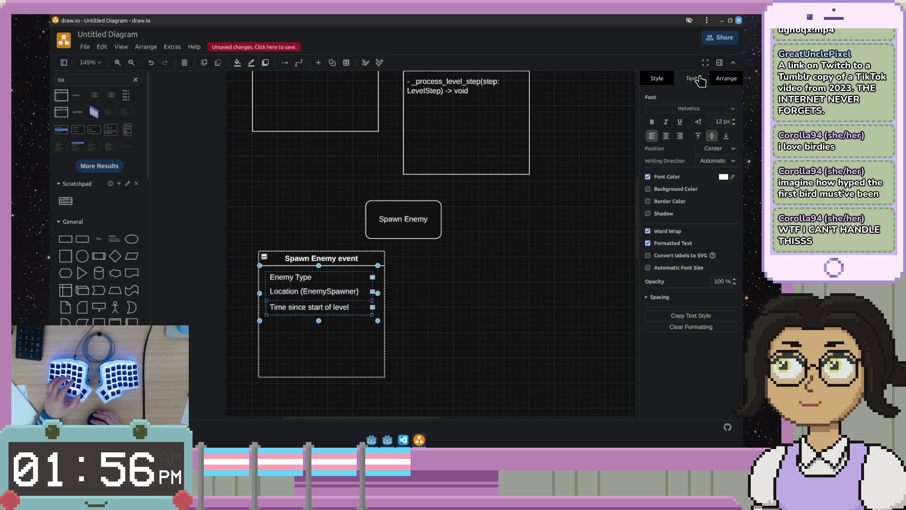
left_click(727, 81)
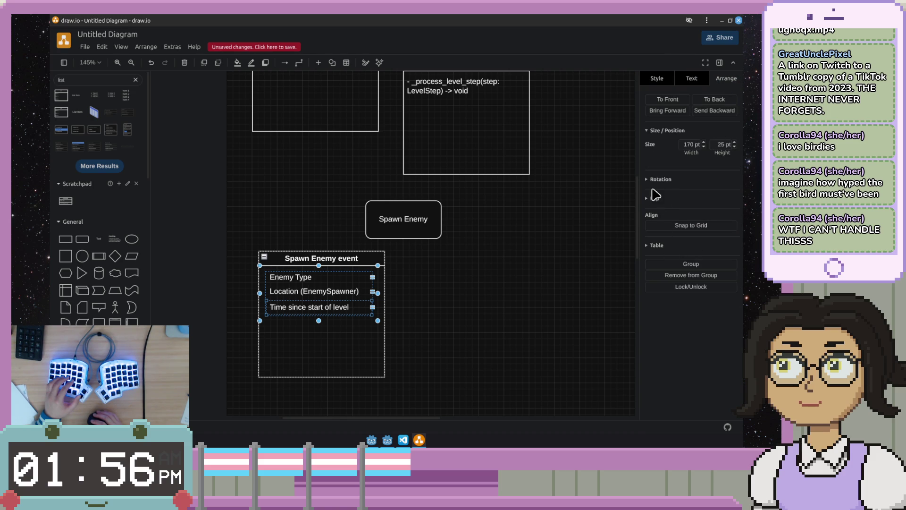
left_click(652, 245)
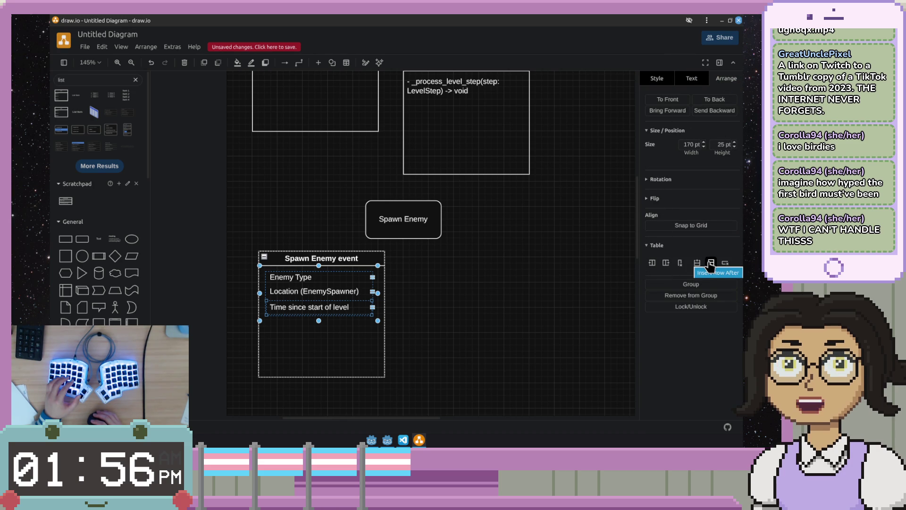
left_click(711, 262)
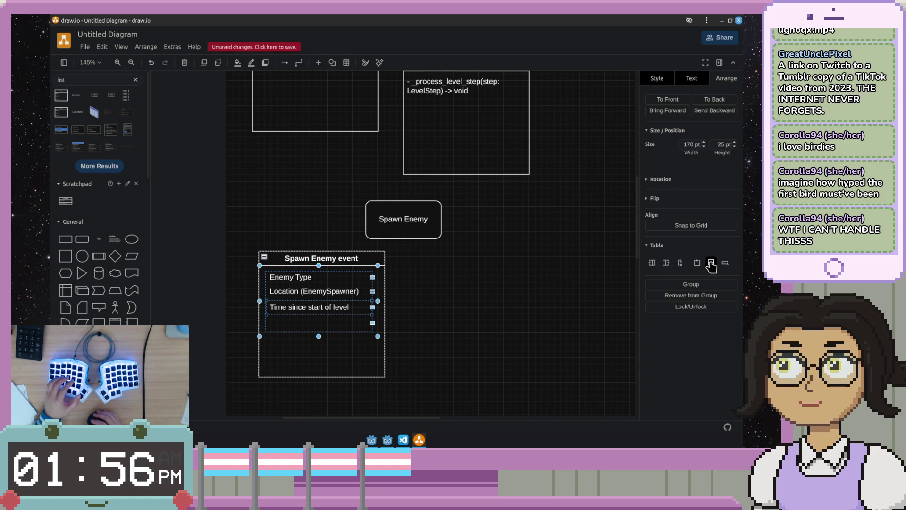
key("ctrl+z")
left_click(336, 340)
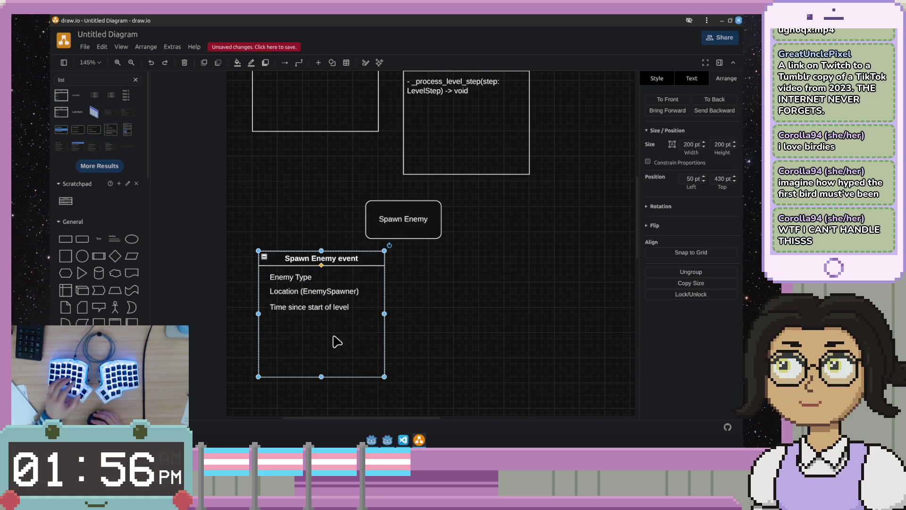
left_click_drag(322, 381, 322, 319)
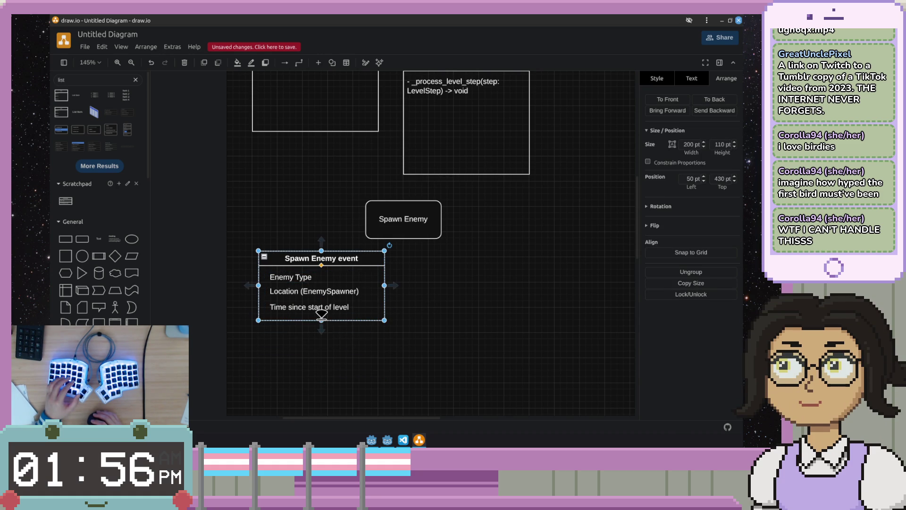
left_click(375, 331)
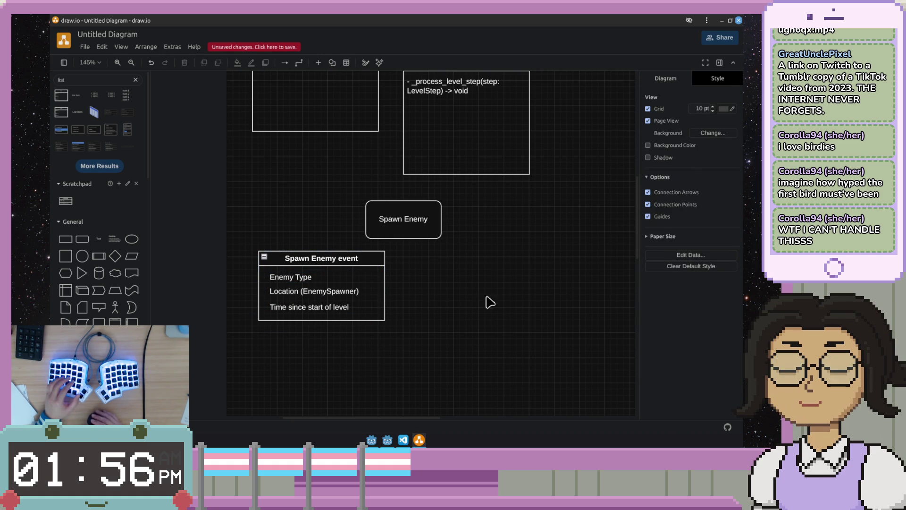
- Duplicate the Spawn Enemy event box to its right and clear the copy's title
mouse_move(360, 265)
left_mouse_down()
mouse_move(331, 271)
mouse_move(488, 265)
left_mouse_up()
double_click(488, 263)
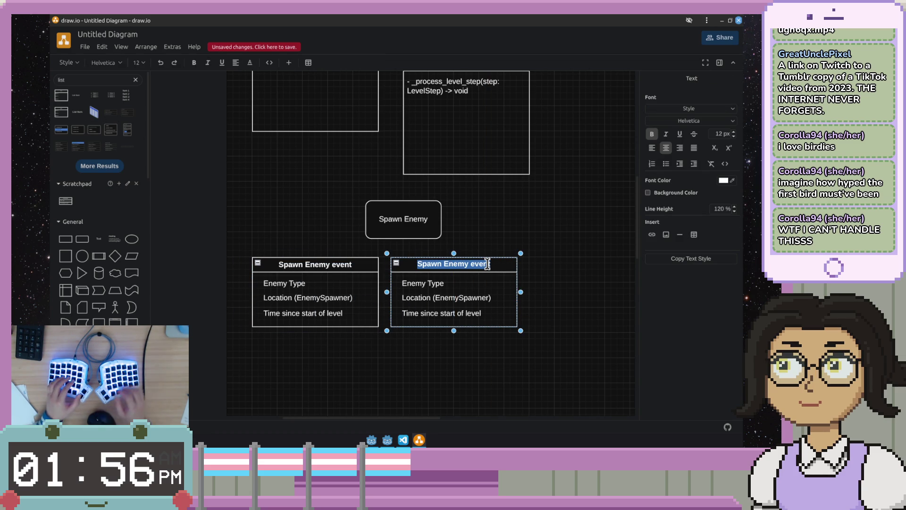
key("BackSpace")
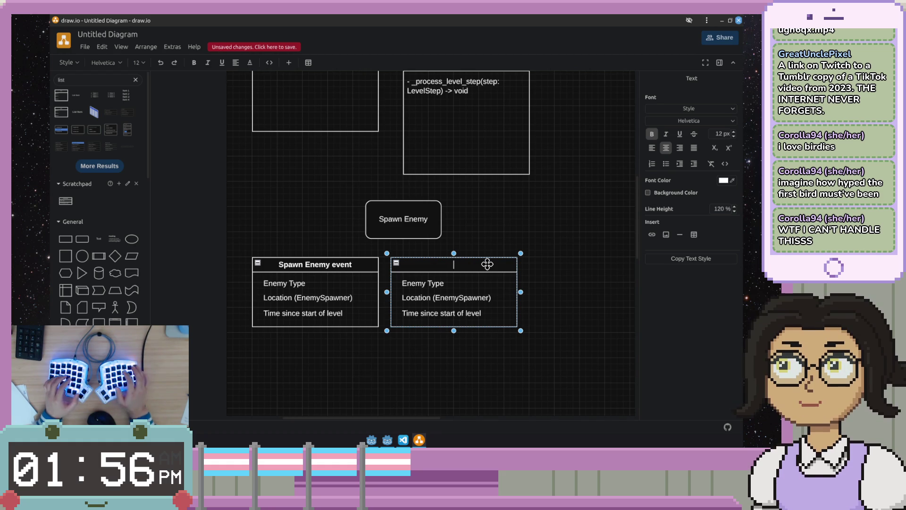
type("Kill")
key("BackSpace")
key("BackSpace")
key("BackSpace")
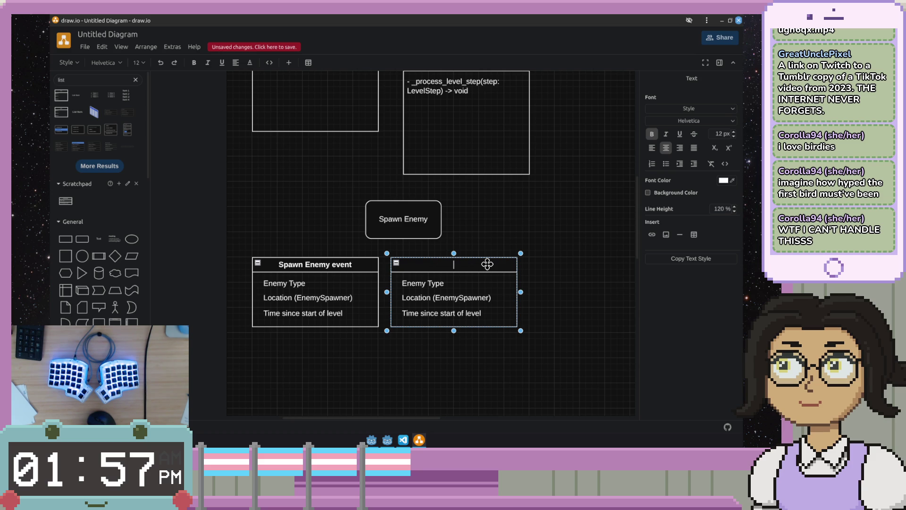
- Change the copy's third row from 'Time since start of level' to 'Time since last pause'
left_click(483, 310)
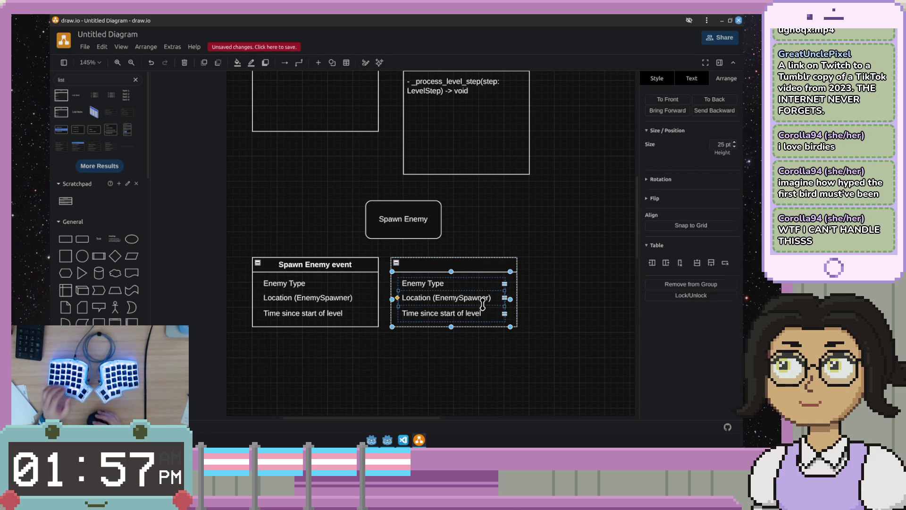
double_click(484, 312)
key("Escape")
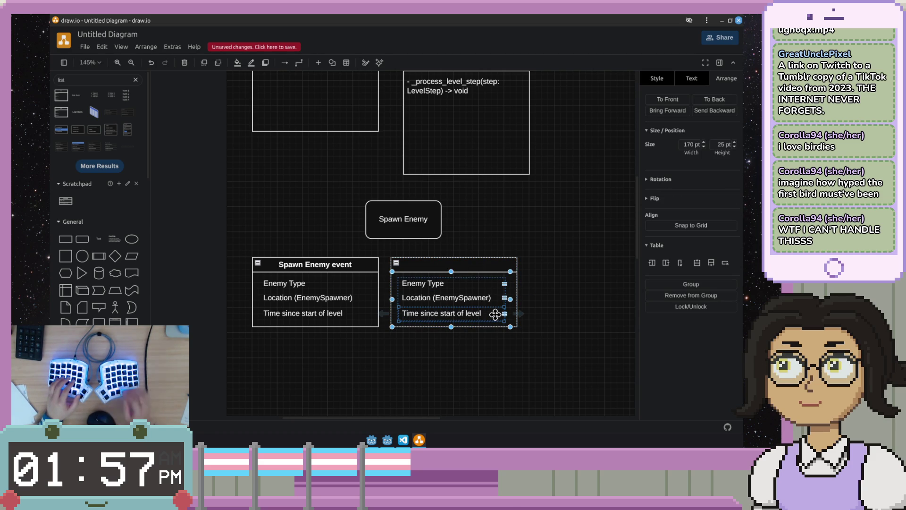
double_click(484, 313)
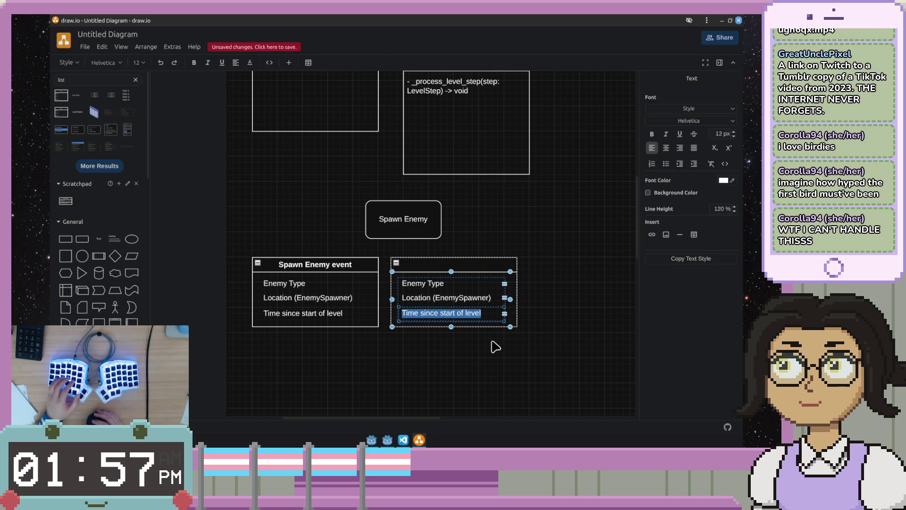
key("End")
key("BackSpace")
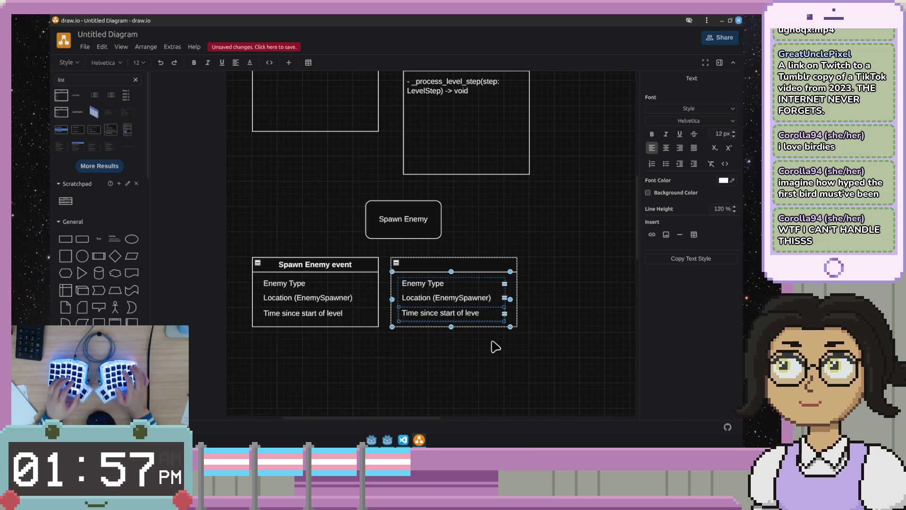
key("BackSpace")
key("BackSpace")
type("least pause")
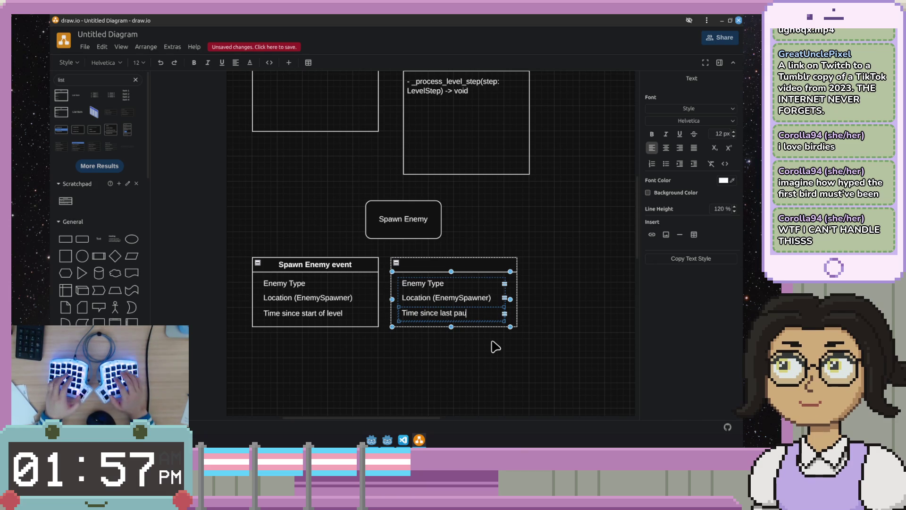
key("ctrl+s")
key("Escape")
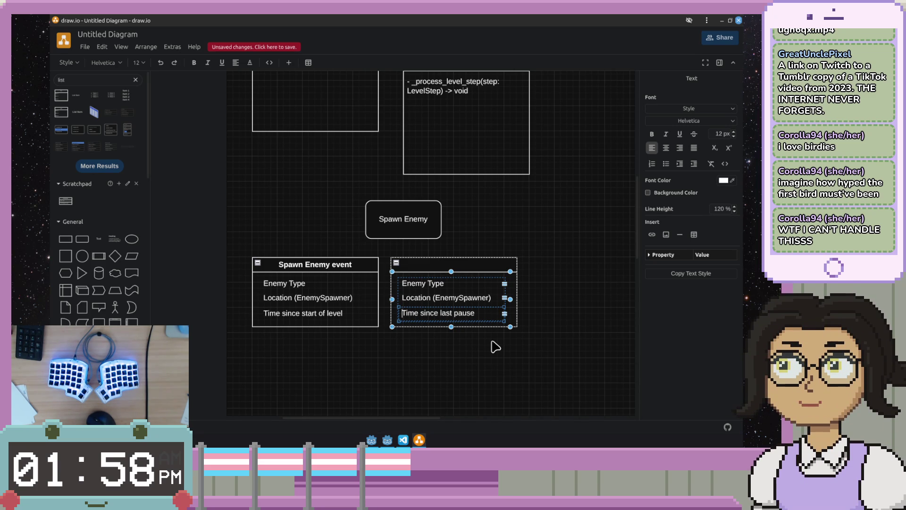
left_click(491, 349)
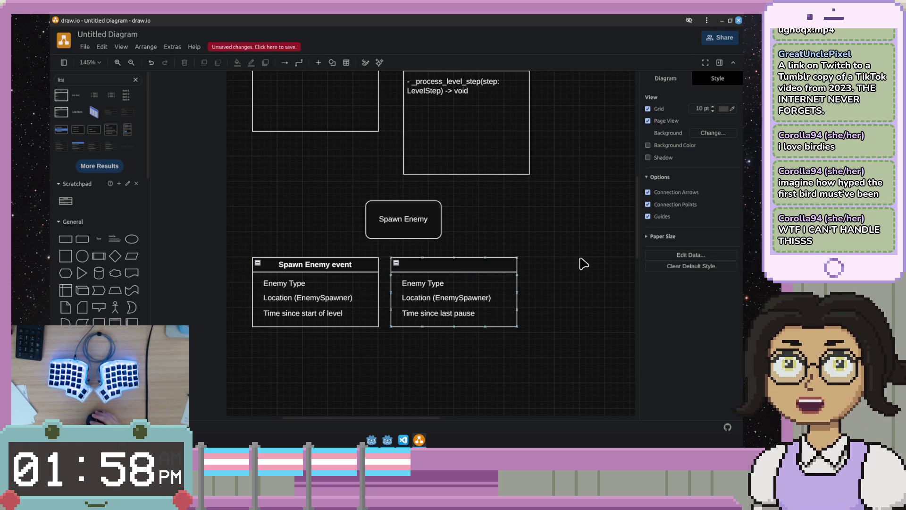
- Scroll up to check the class box's method section, then return to Godot's level.gd
scroll(567, 257, "up", 2)
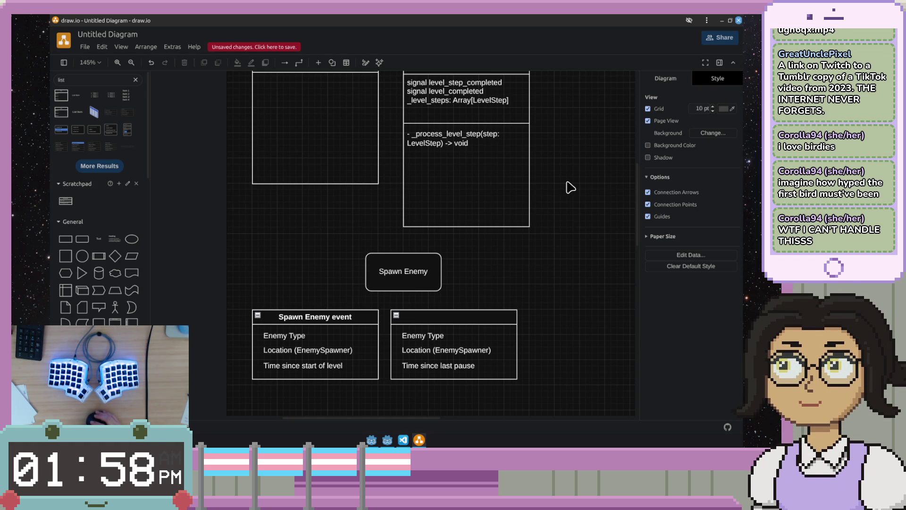
left_click(487, 170)
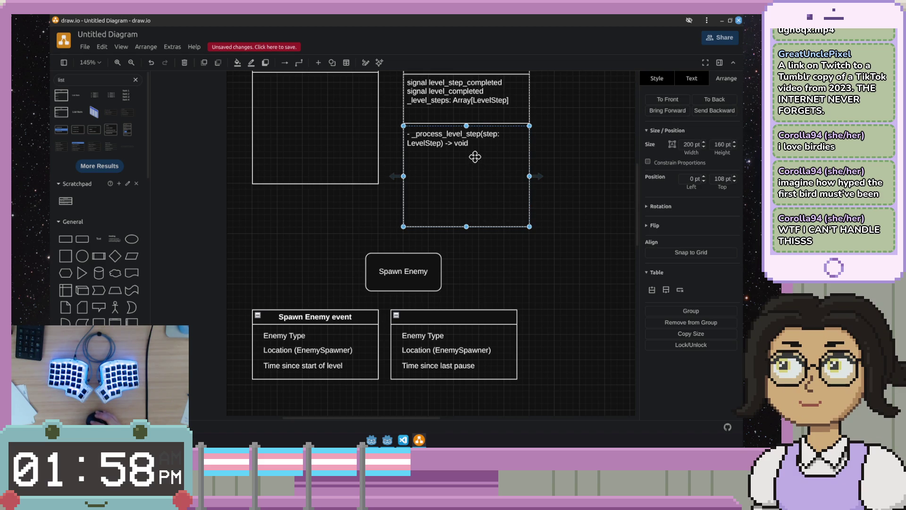
left_click(551, 286)
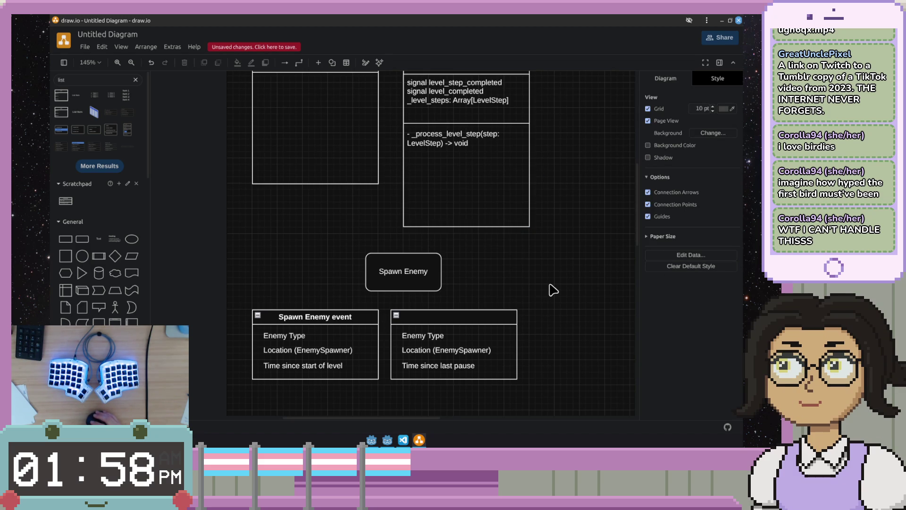
left_click(387, 441)
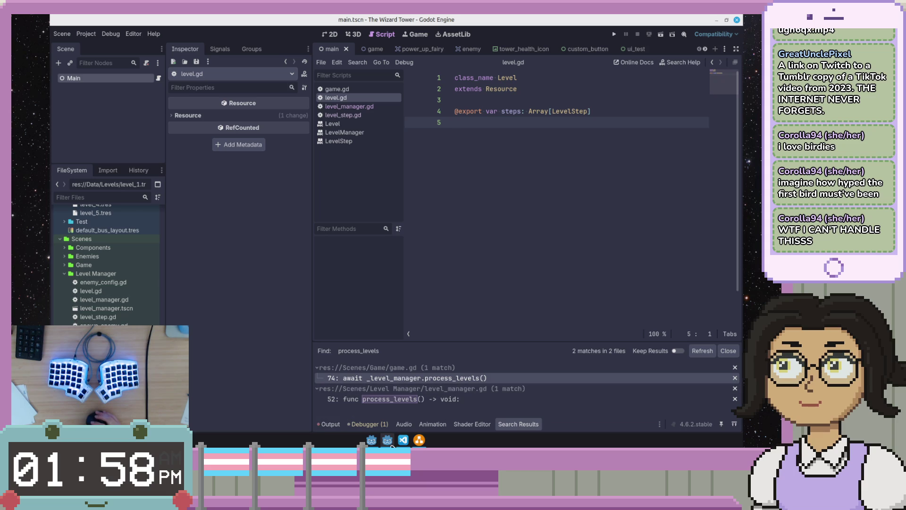
- Switch to the I Cast Fireball project and open the enemy_spawner scene
left_click(373, 441)
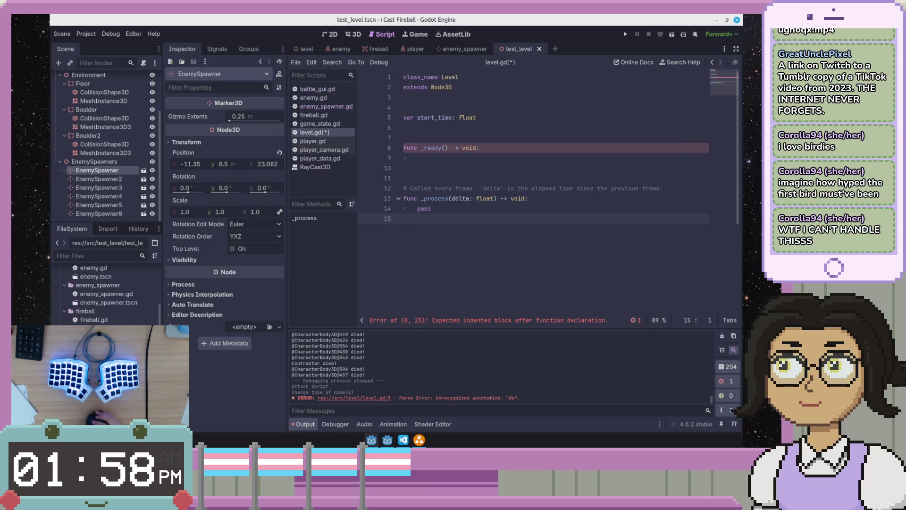
scroll(106, 288, "down", 4)
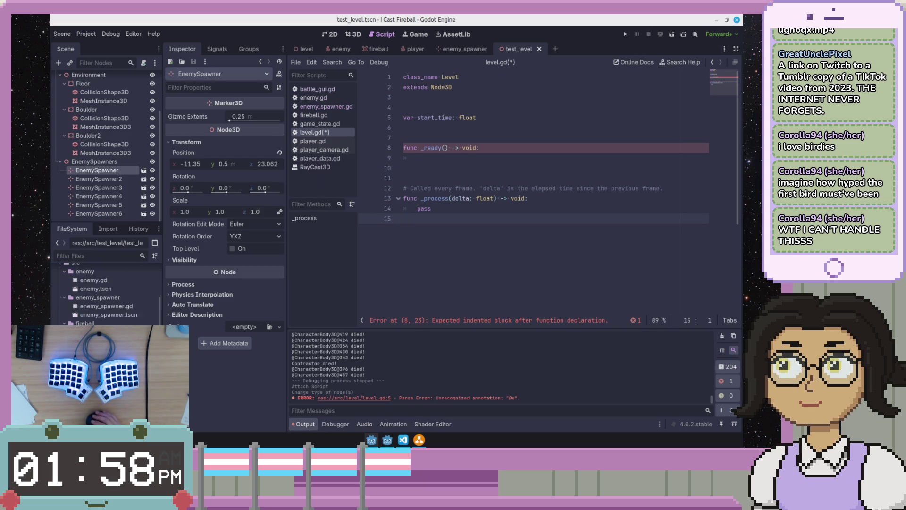
scroll(106, 288, "down", 1)
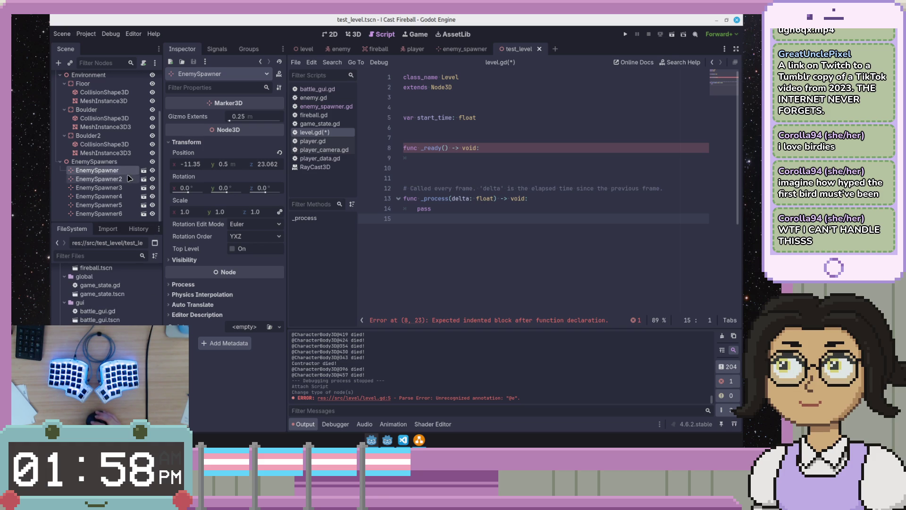
left_click(143, 171)
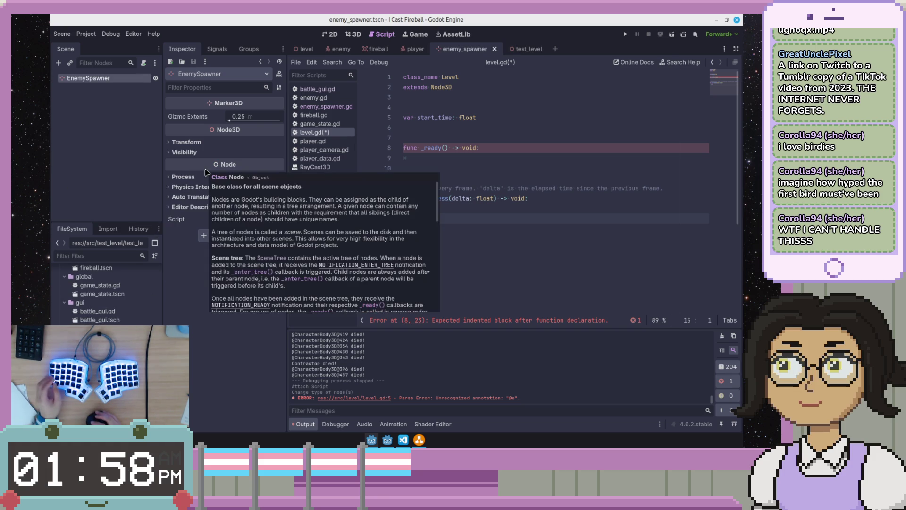
- Undo the EnemySpawner node type change and deselect the EnemySpawner node
key("ctrl+z")
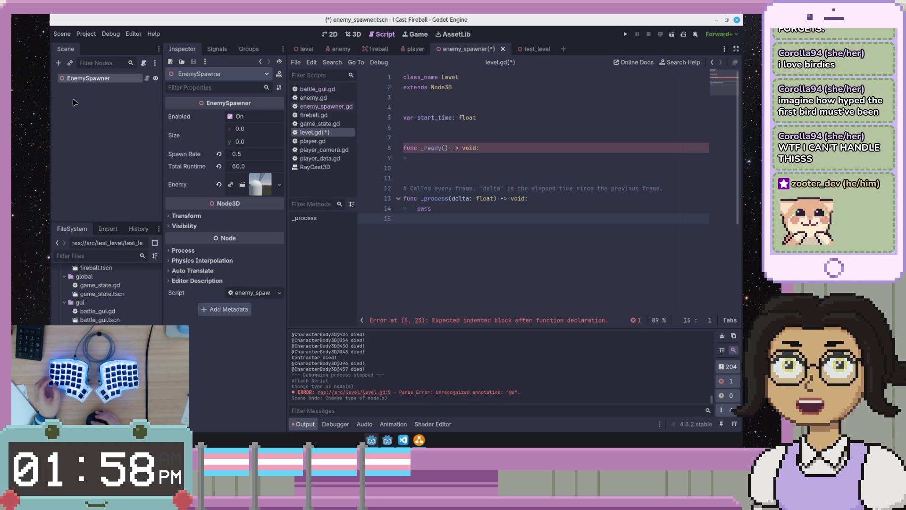
left_click(100, 80)
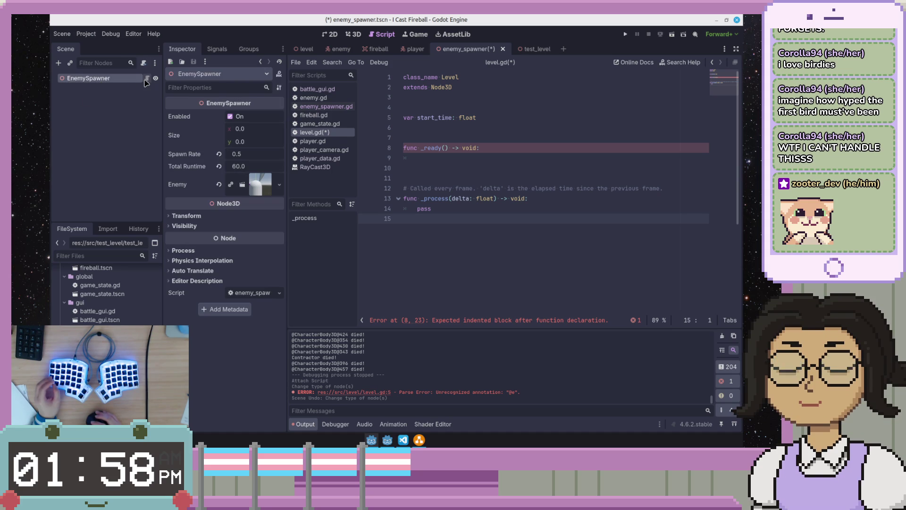
left_click(137, 117)
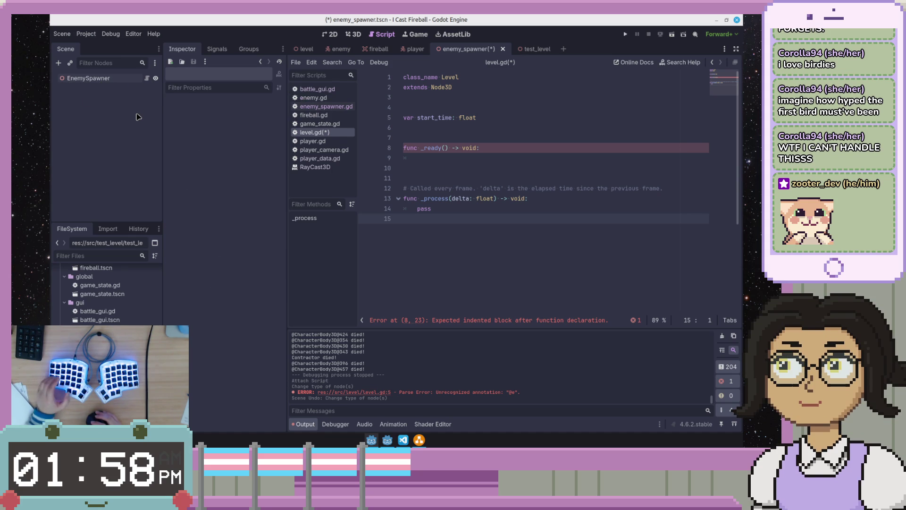
- Save the enemy_spawner scene and level.gd, then place the cursor on the _process line
key("ctrl+s")
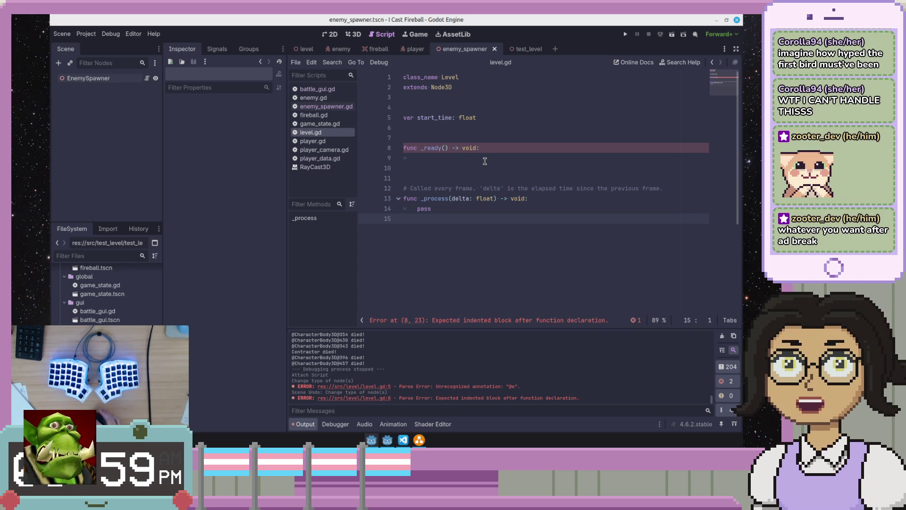
left_click(600, 195)
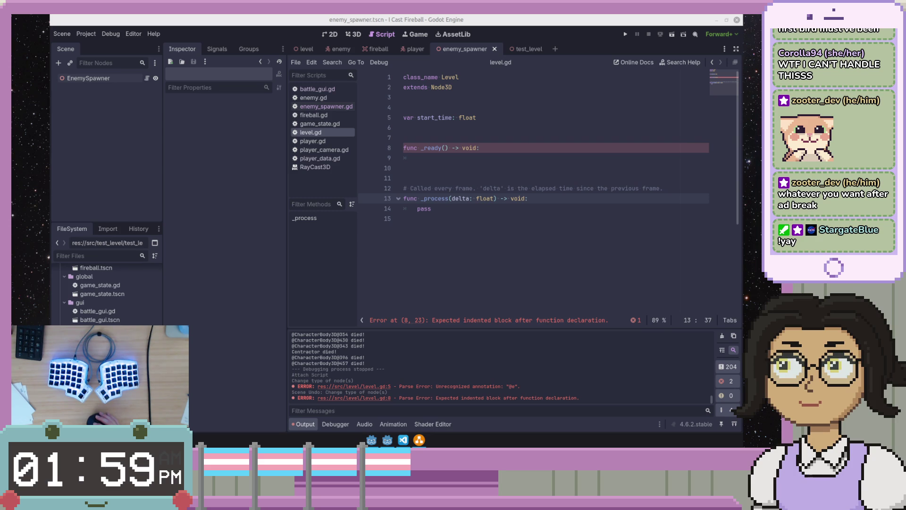
- Rename the start_time variable to _time_since_last_pause
left_click(427, 298)
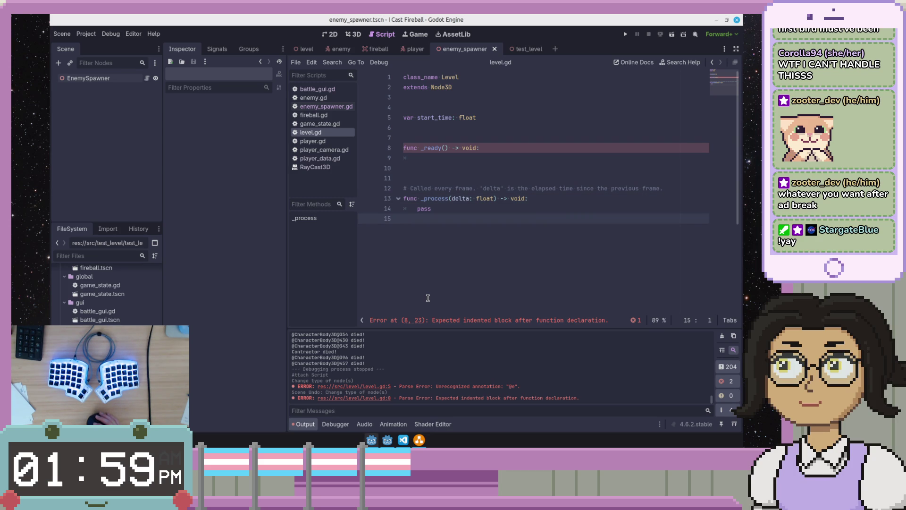
left_click(514, 162)
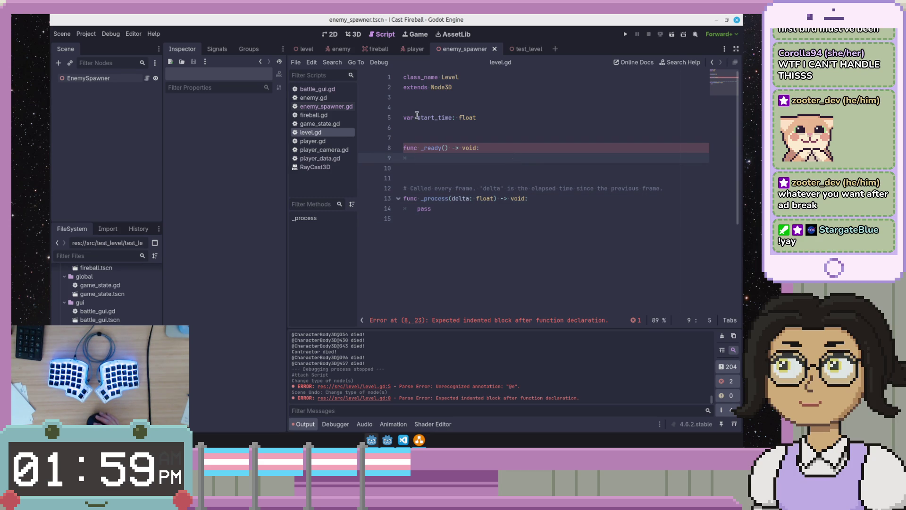
double_click(440, 118)
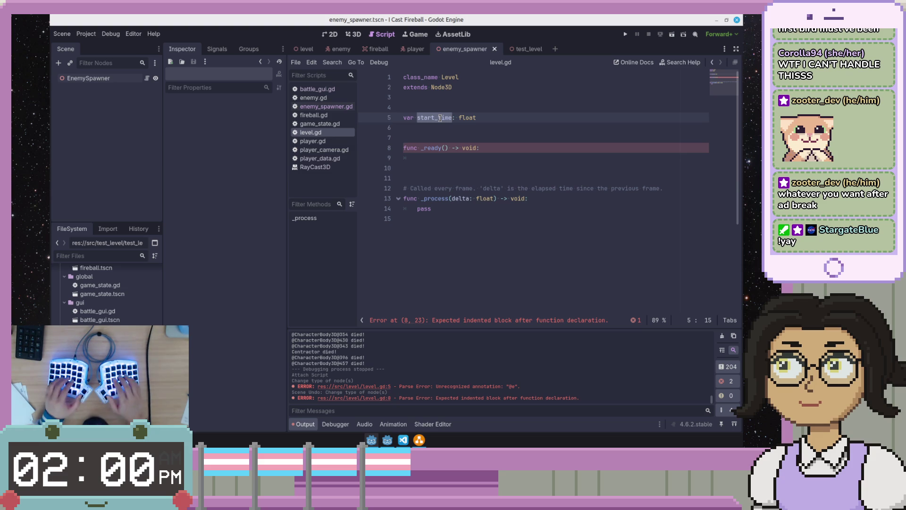
type("time_since")
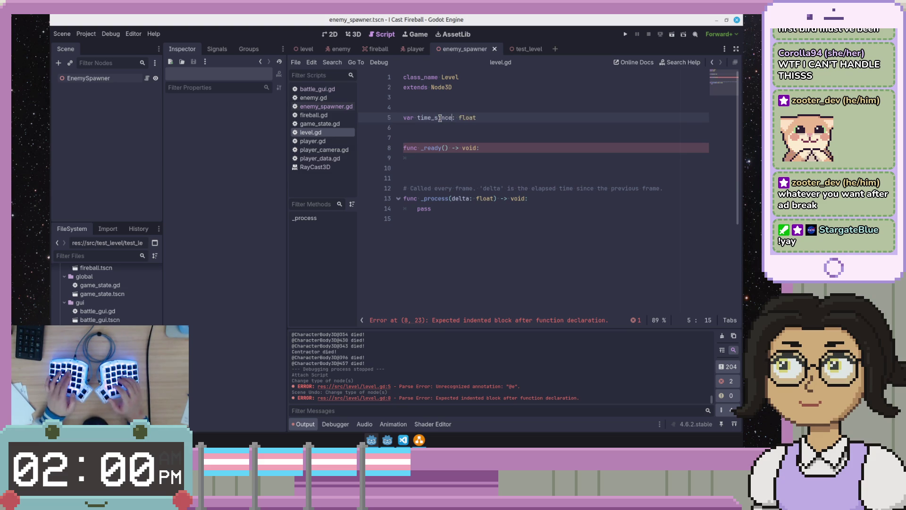
type("_last_pause")
key("ctrl+s")
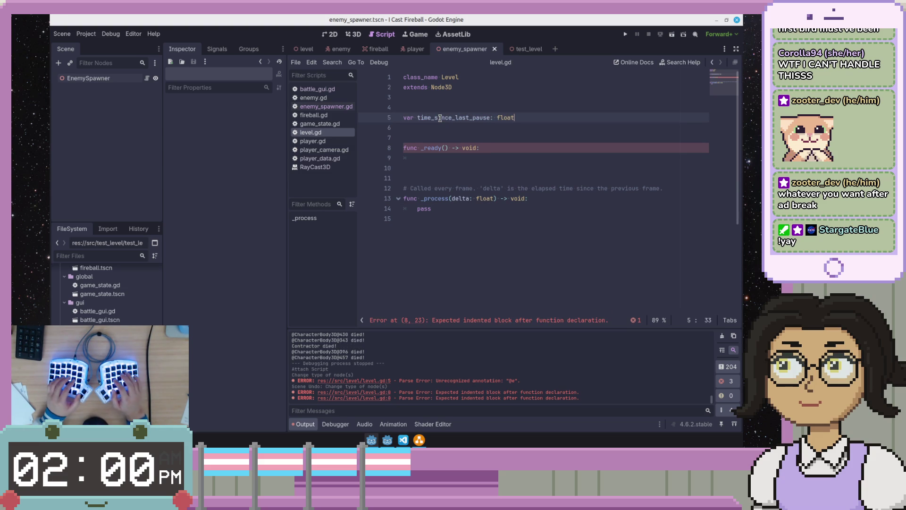
key("Return")
key("BackSpace")
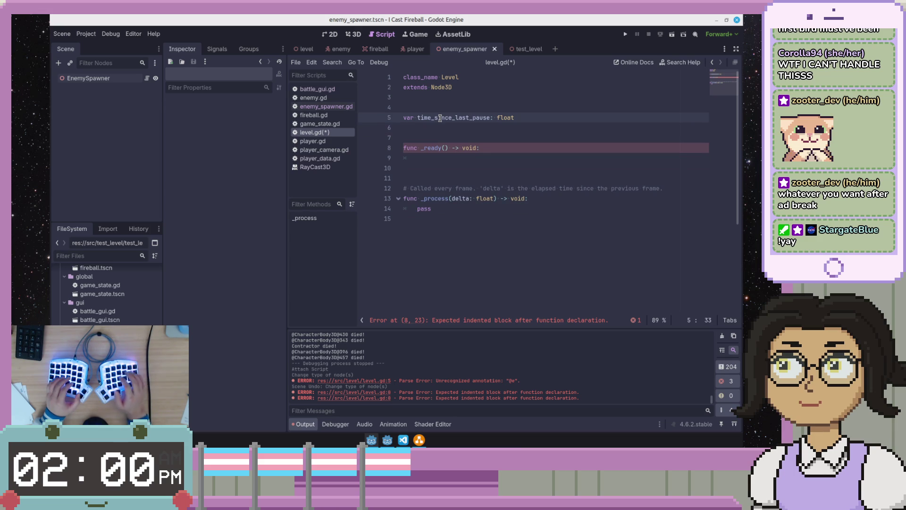
type("_")
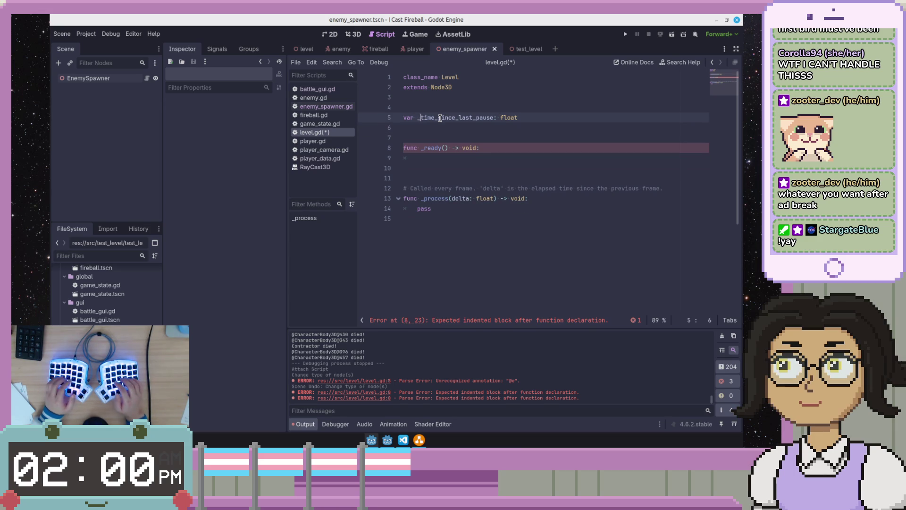
- Give the _ready function a pass body
key("Down")
key("Down")
key("Down")
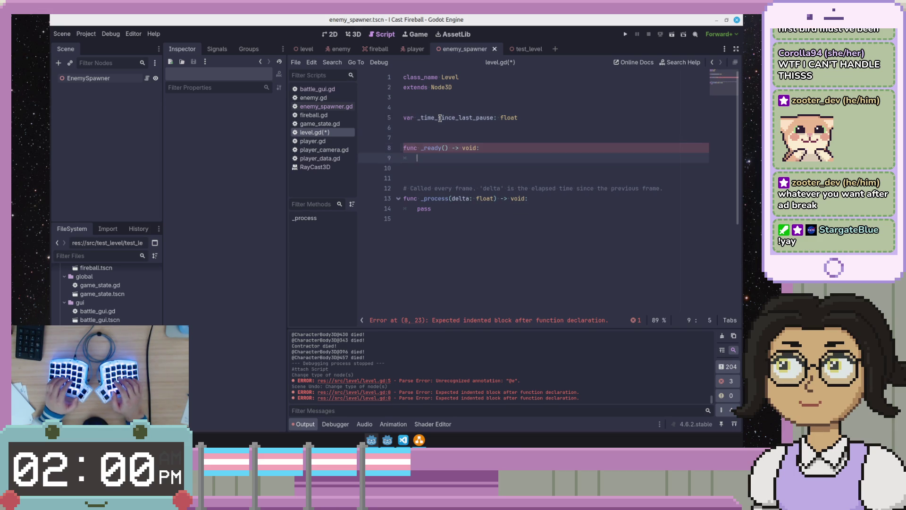
key("Down")
key("Down")
key("Down")
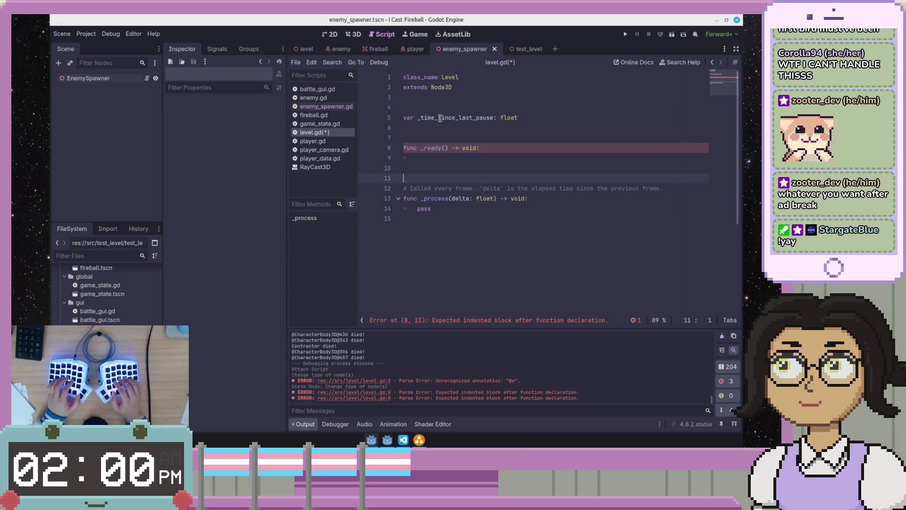
key("Up")
key("Up")
key("Up")
type("p")
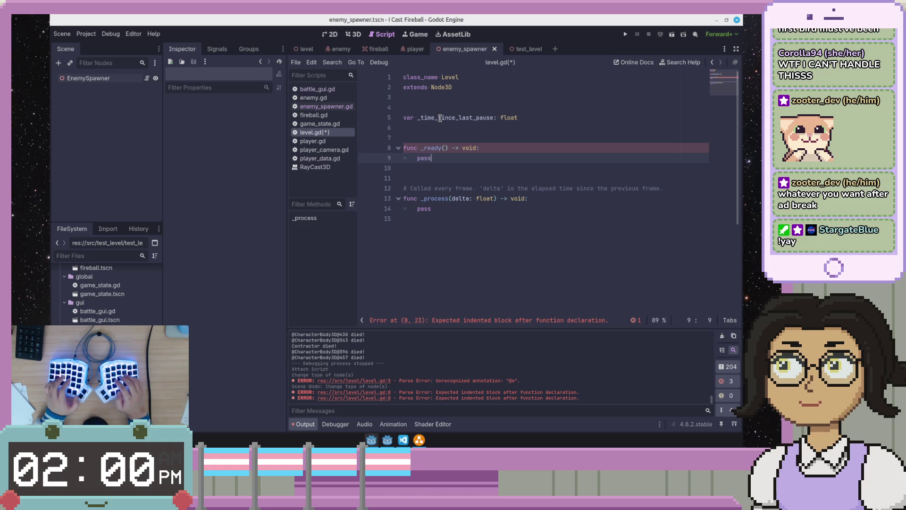
- Delete the per-frame comment line, save level.gd, and add empty lines at the end
key("Down")
key("Down")
key("Down")
key("shift+End")
key("Delete")
key("BackSpace")
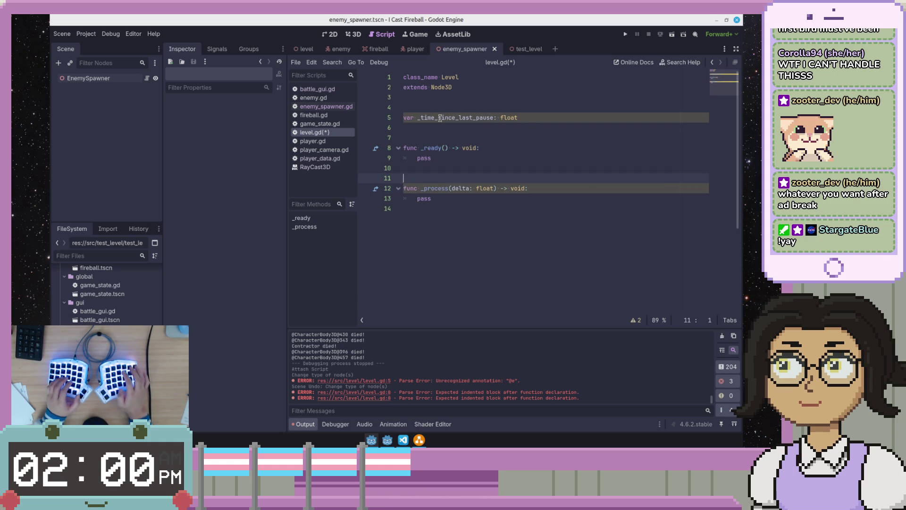
key("ctrl+s")
key("Down")
key("Down")
key("Down")
key("Return")
key("Return")
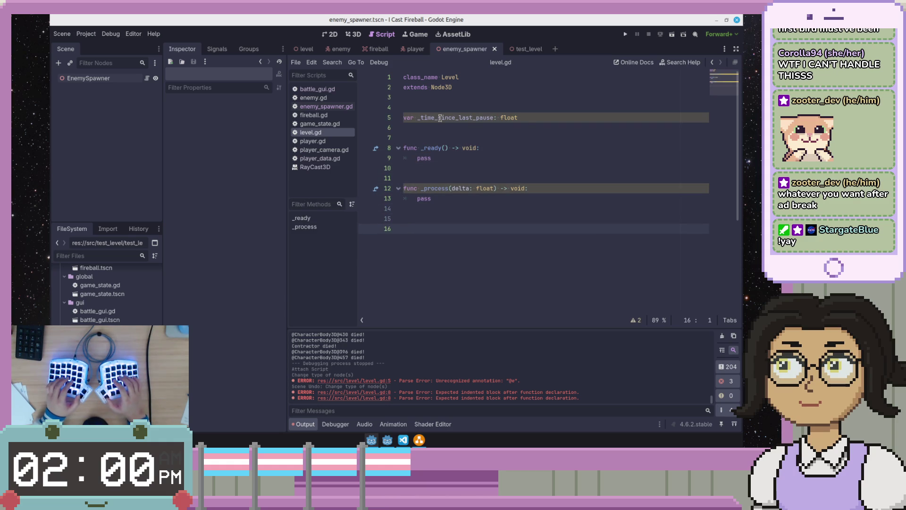
type("pro")
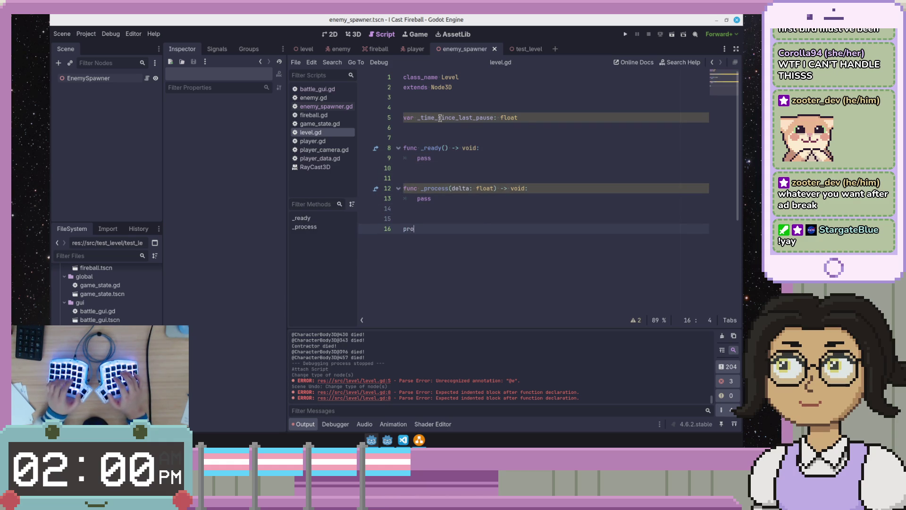
key("BackSpace")
key("BackSpace")
type("func")
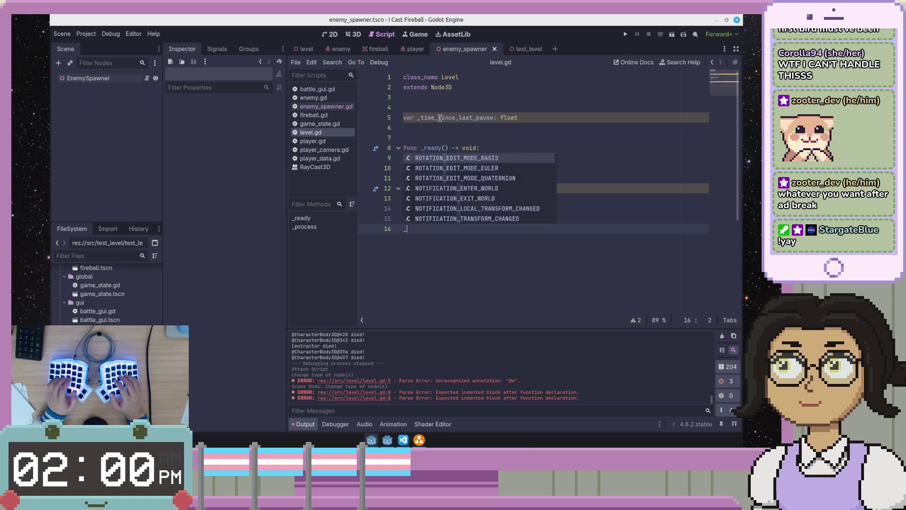
type(" _process")
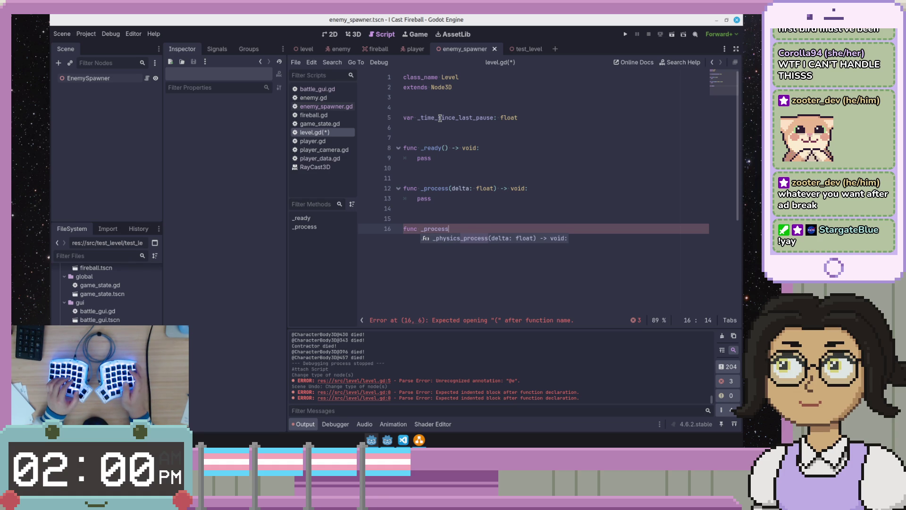
key("BackSpace")
key("BackSpace")
key("BackSpace")
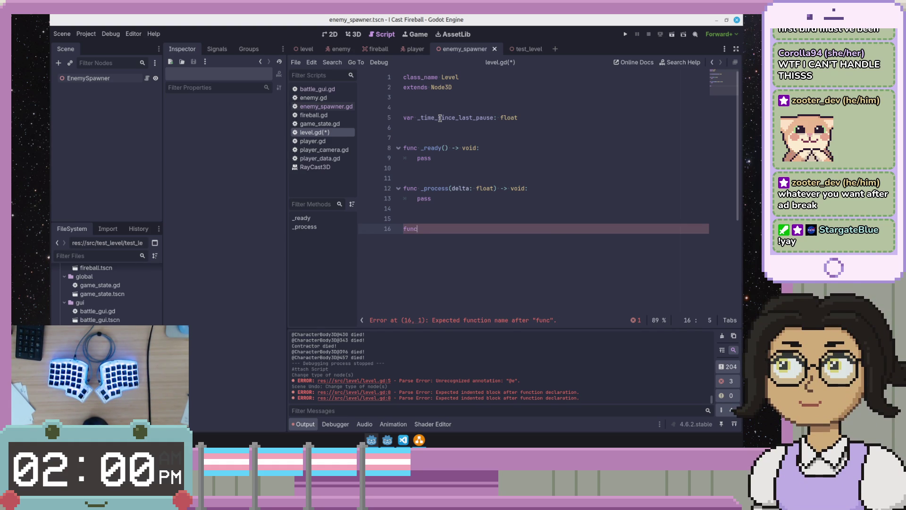
key("BackSpace")
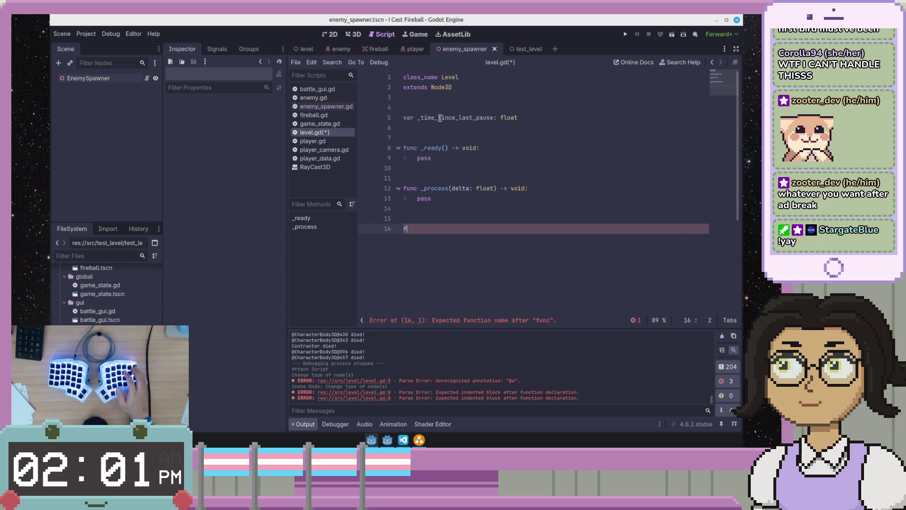
key("BackSpace")
key("BackSpace")
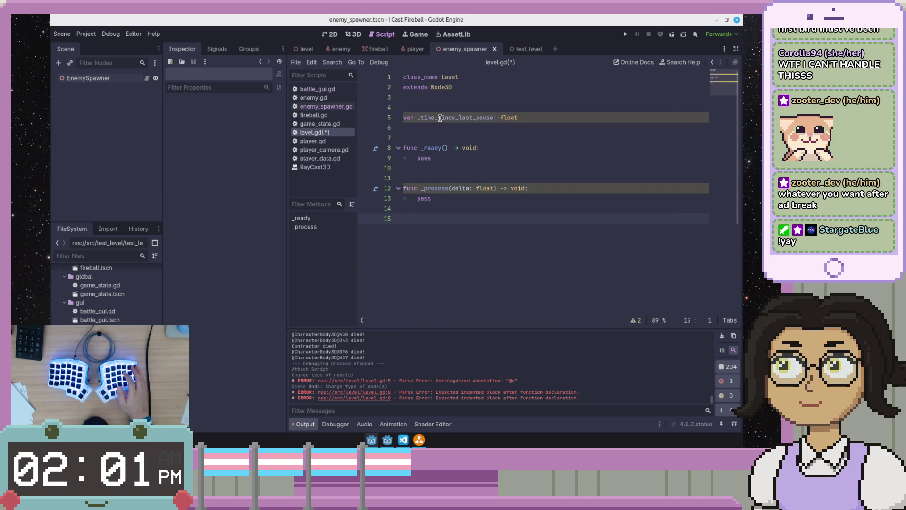
key("Return")
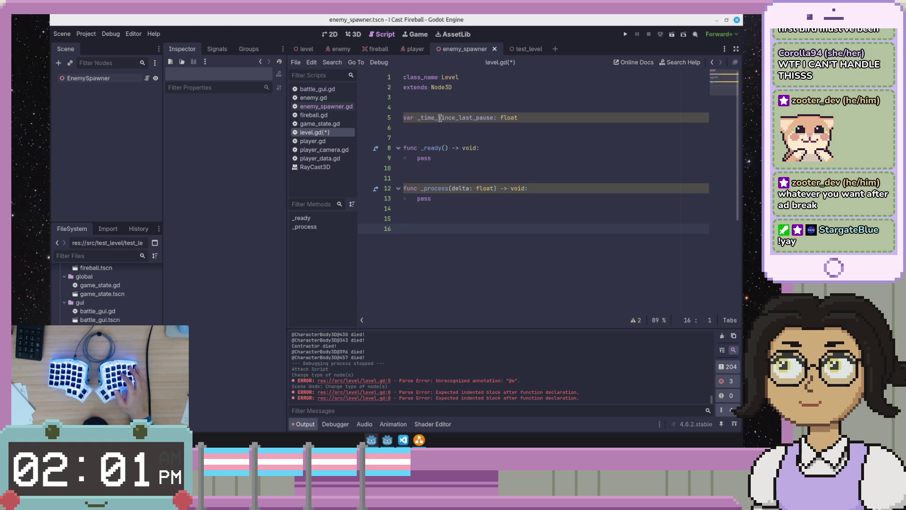
key("Up")
key("Up")
key("Up")
- Add inner class SpawnEnemy containing var enemy_type: String, with a second var line begun
key("Return")
key("Return")
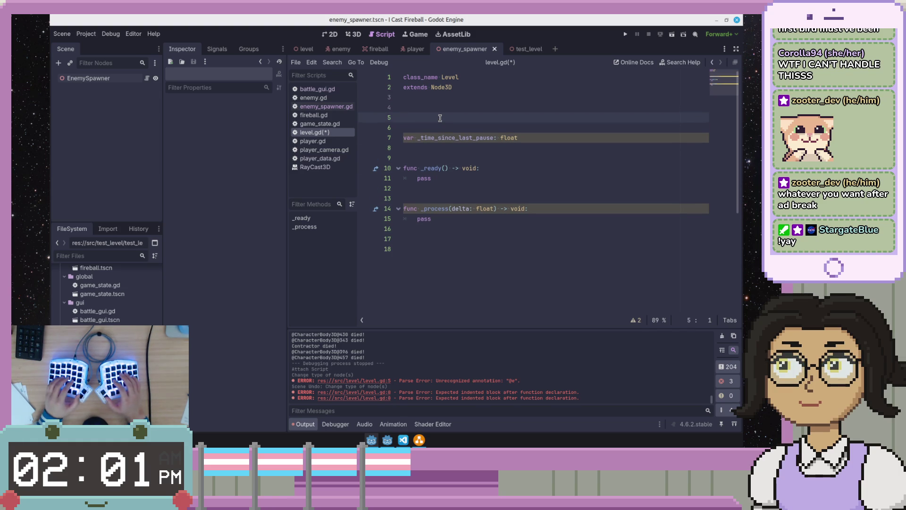
type("class Spawn")
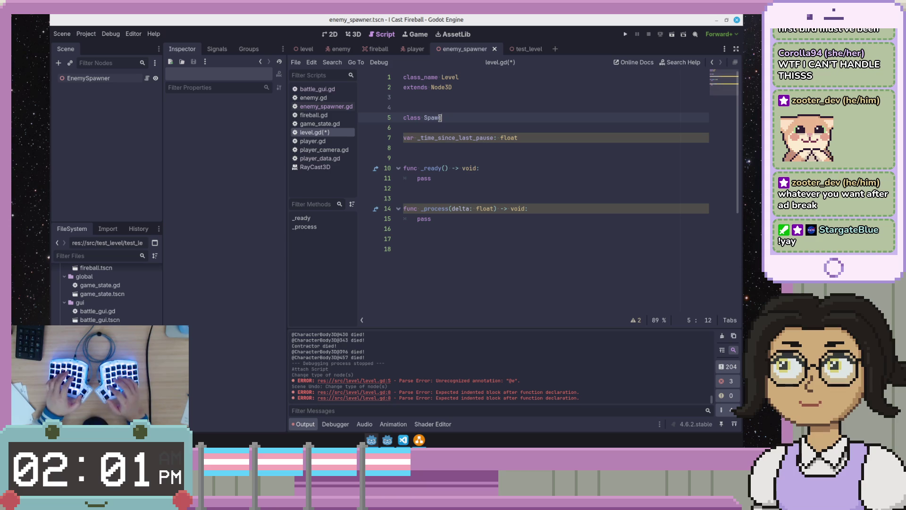
type("Enemy(")
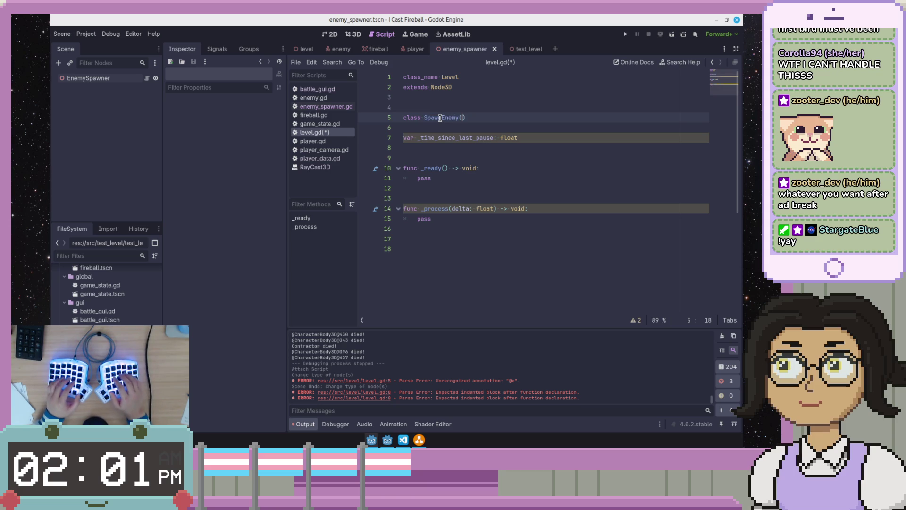
type(":")
key("Return")
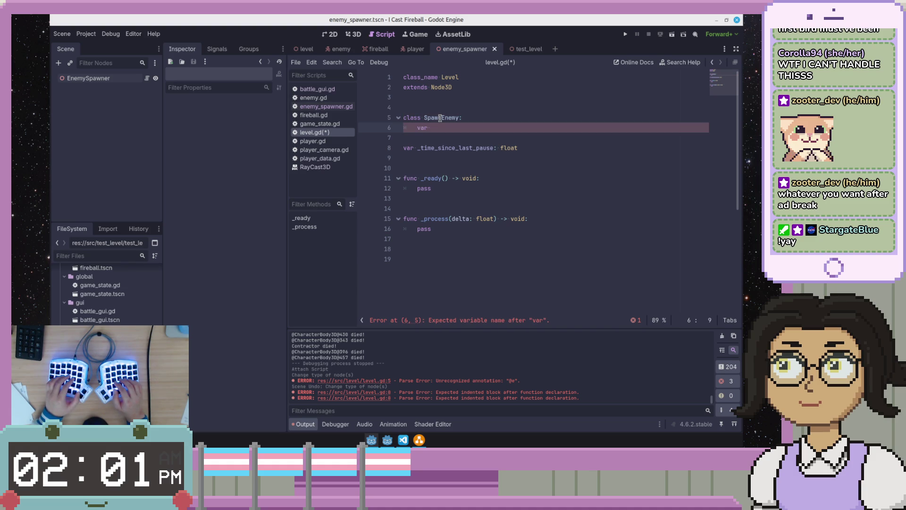
type("enemy_type: String")
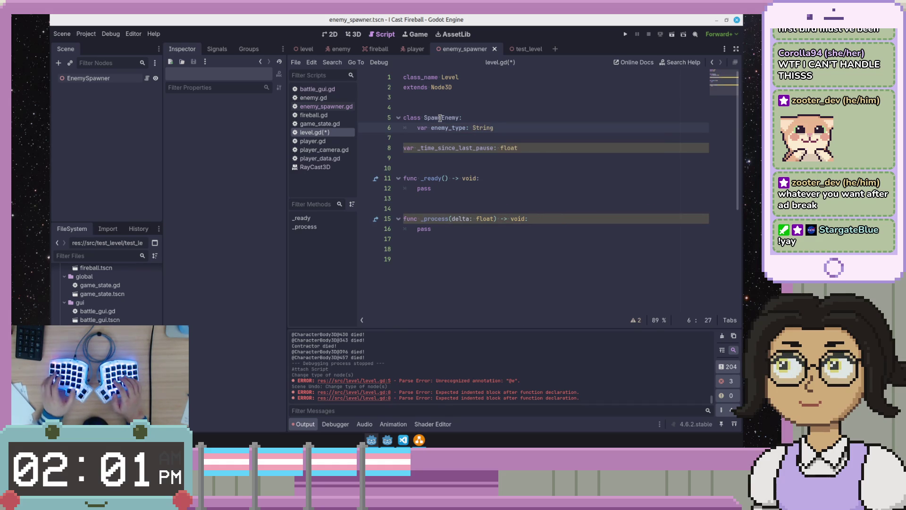
key("End")
key("Return")
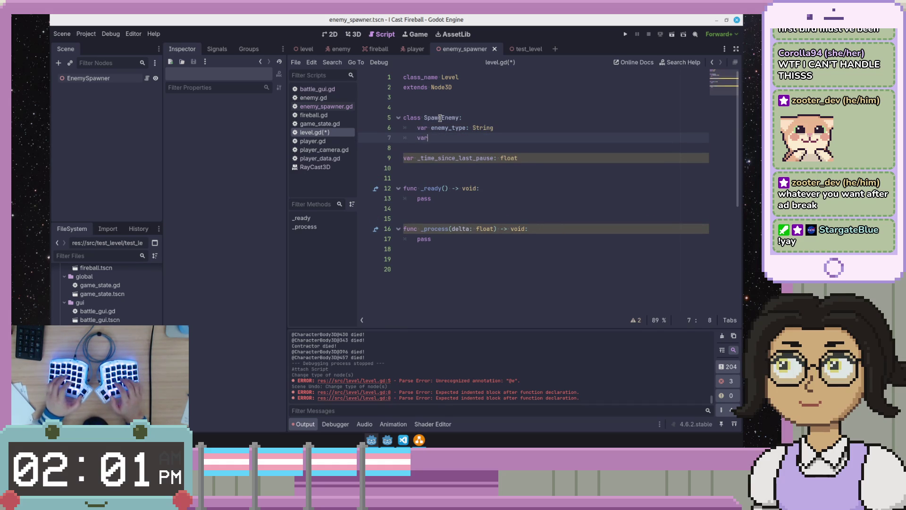
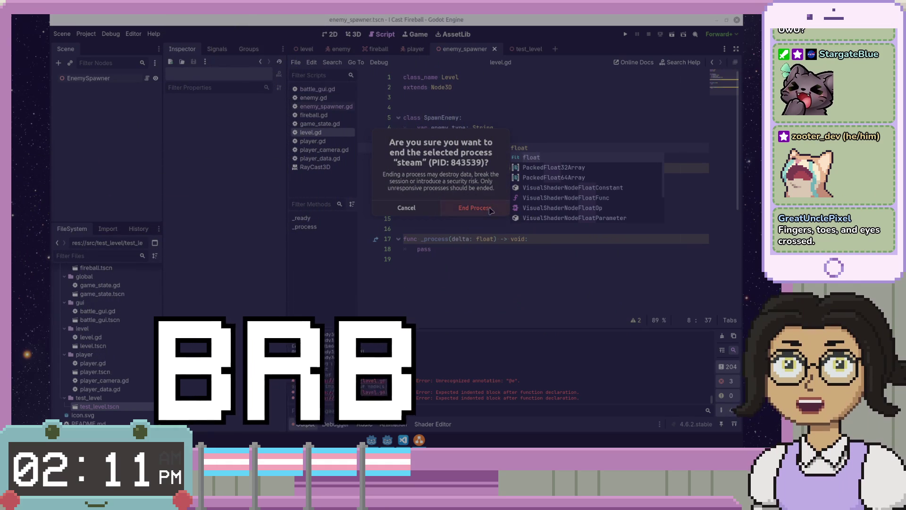
- Confirm killing the stuck steam process in the End Process dialog
left_click(474, 207)
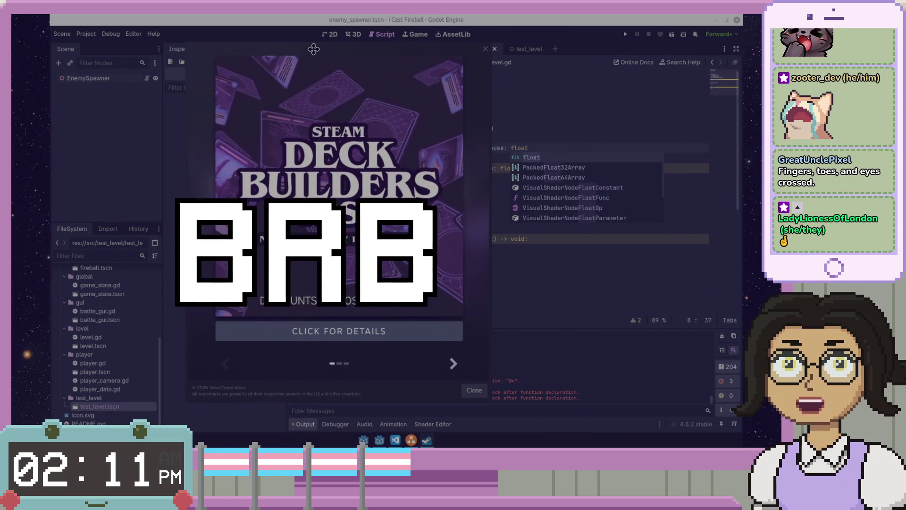
- Move the Deck Builders Fest promo aside, dismiss it with Escape, and drag the Steam store window back
left_click_drag(314, 49, 349, 47)
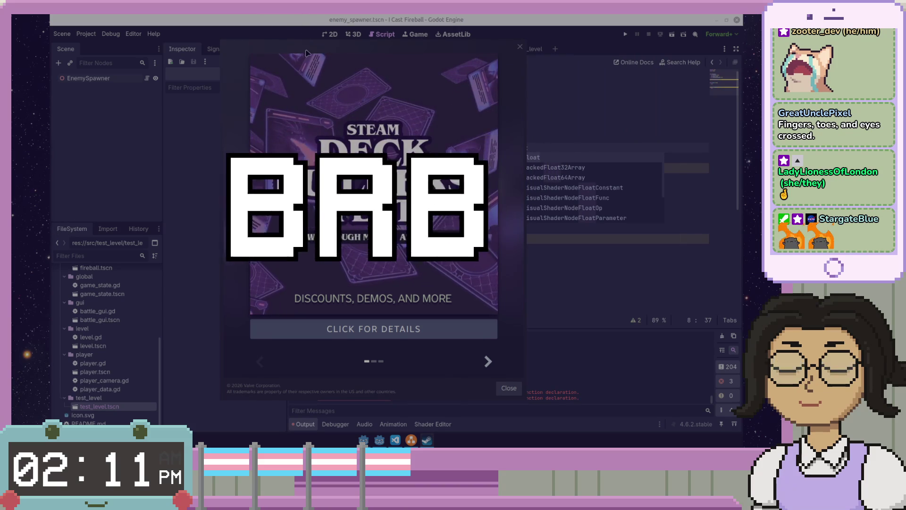
key("Escape")
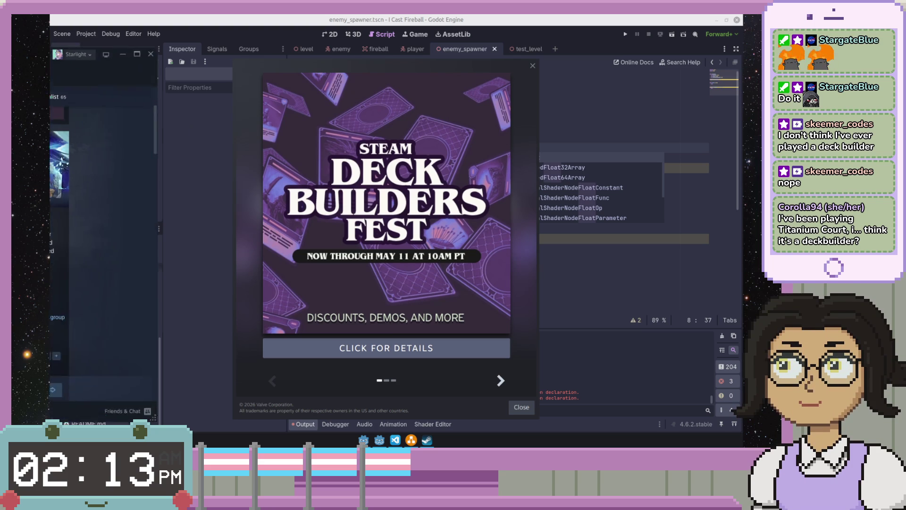
left_click_drag(0, 77, 346, 72)
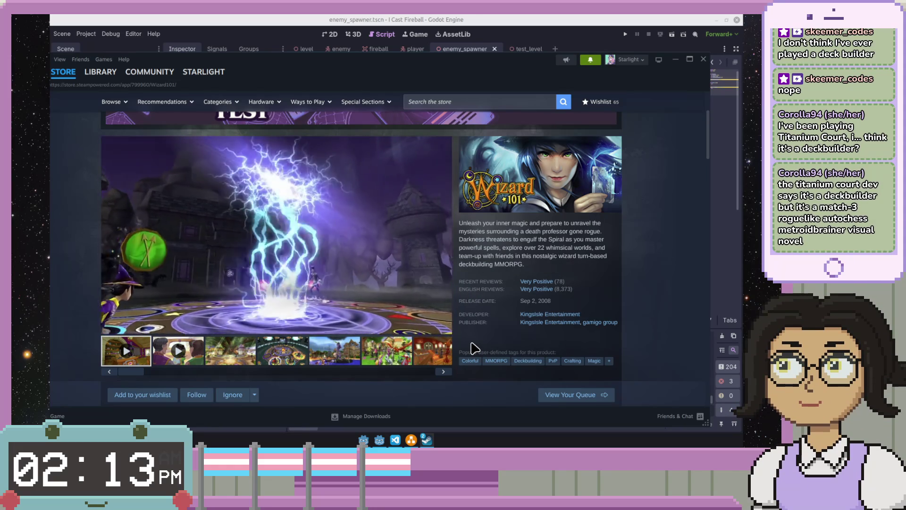
- Watch the Wizard101 store trailer, then drag the Steam store window almost off the left edge
mouse_move(272, 314)
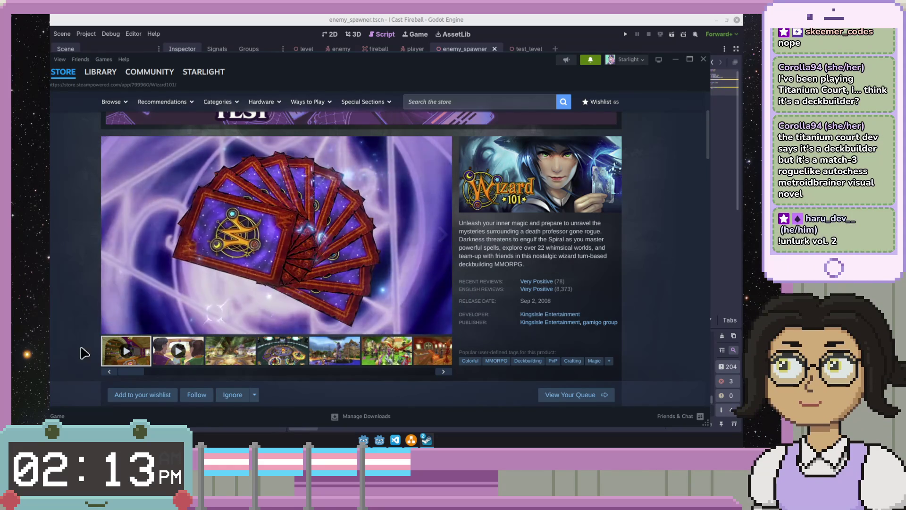
mouse_move(283, 260)
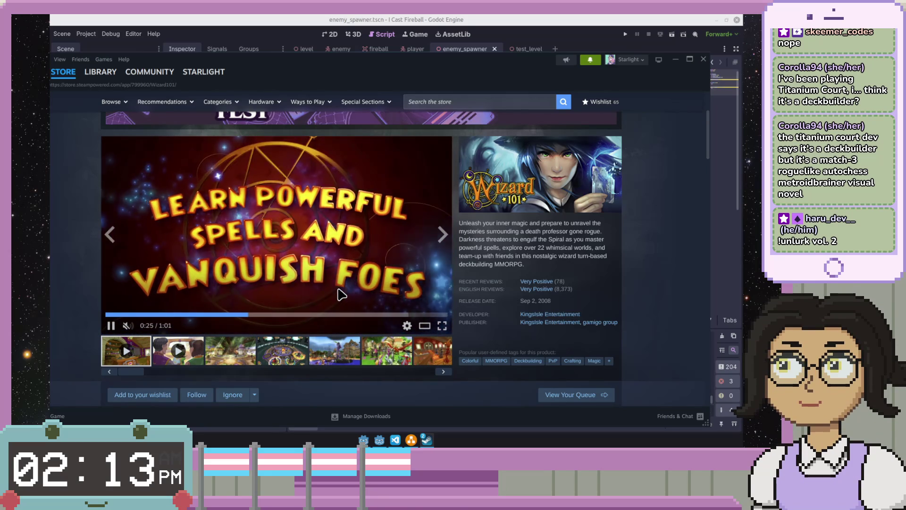
mouse_move(426, 81)
left_mouse_down()
mouse_move(262, 66)
mouse_move(49, 71)
left_mouse_up()
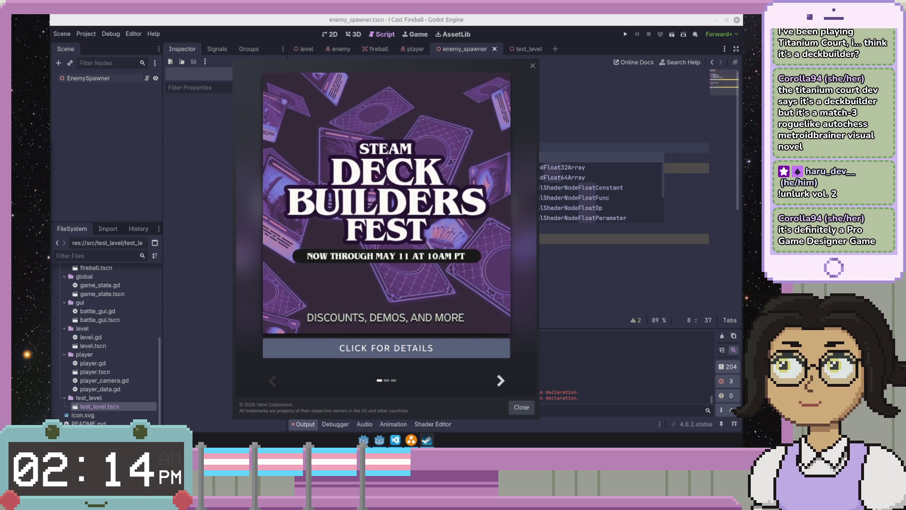
left_click_drag(458, 66, 479, 55)
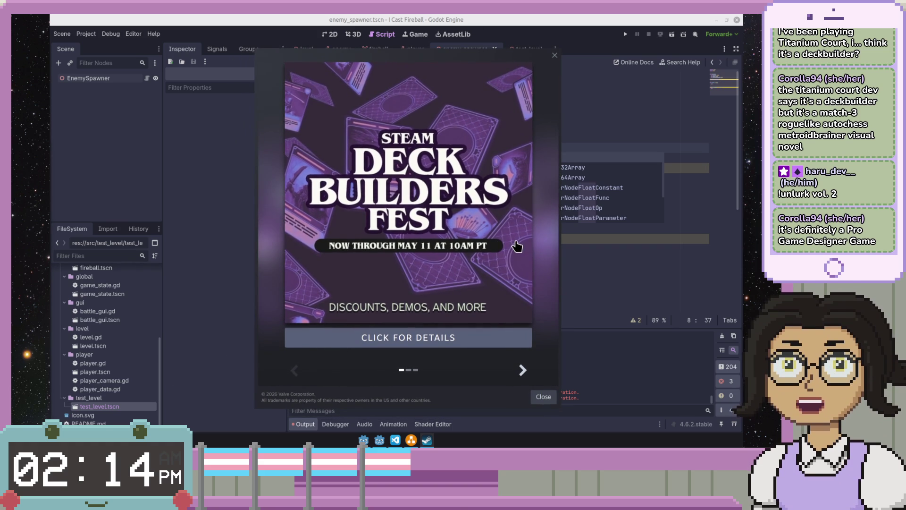
- Close the Deck Builders Fest popup, revealing the Mega Man Star Force title screen
left_click(555, 56)
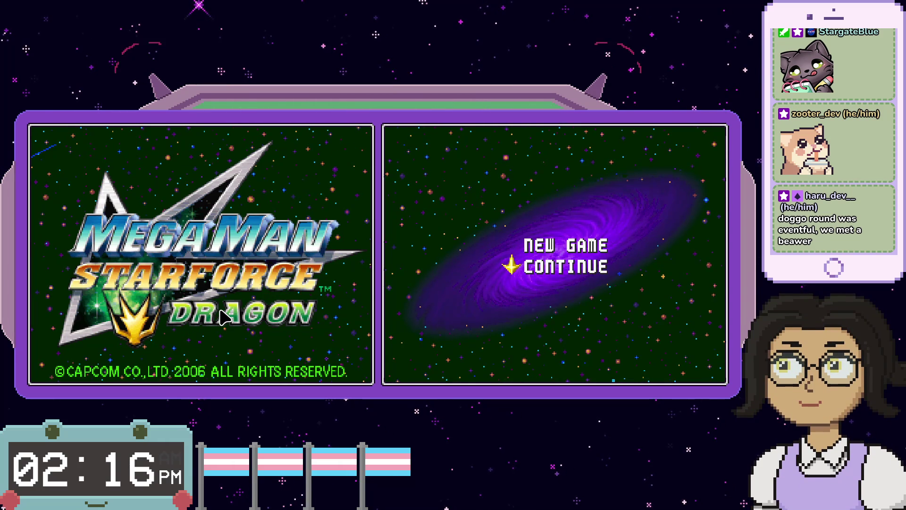
- Continue the saved game and walk Geo around Class 5-A to the classmate by the door
key("Return")
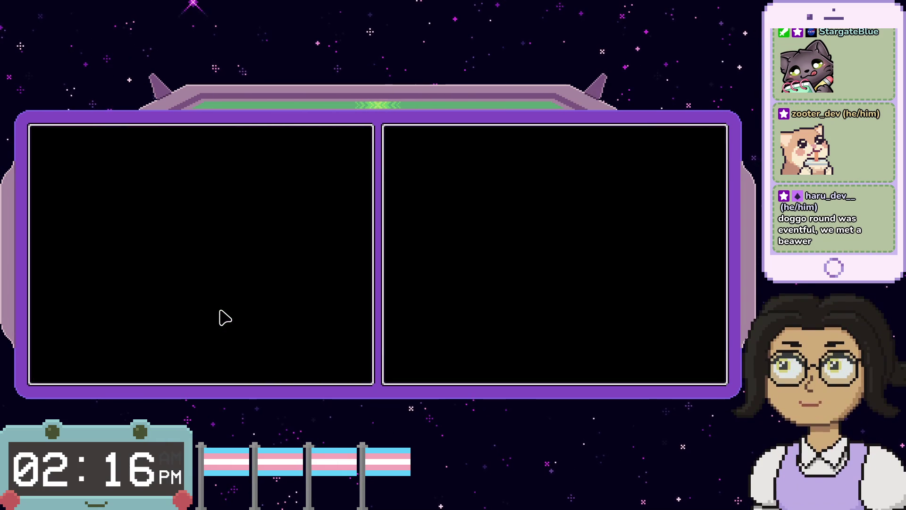
key("Up")
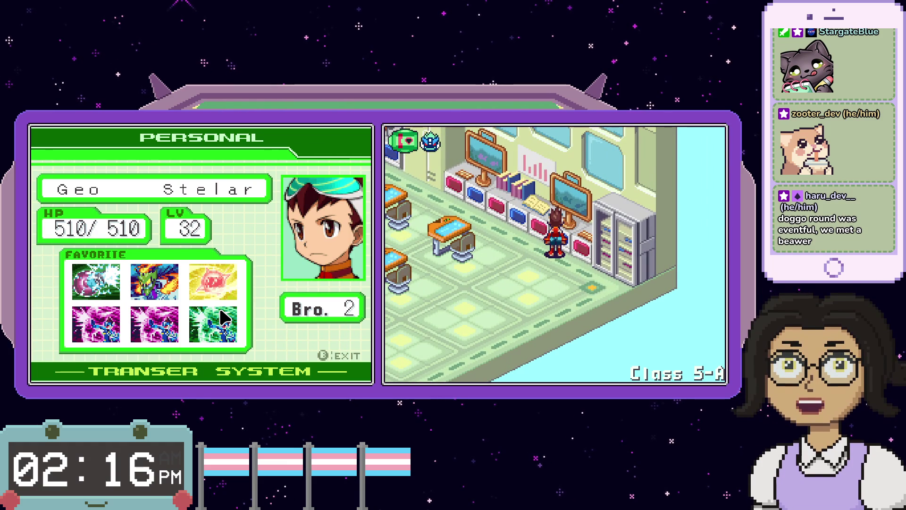
key("Down")
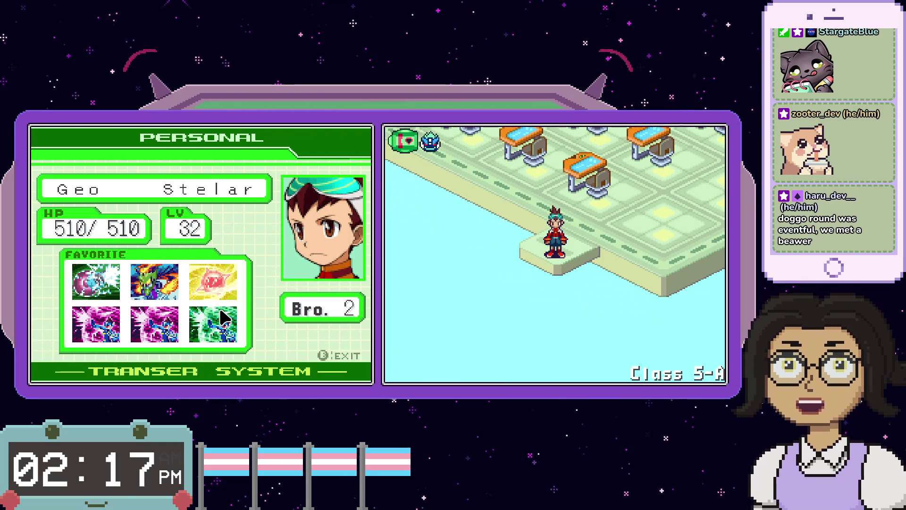
key("Left")
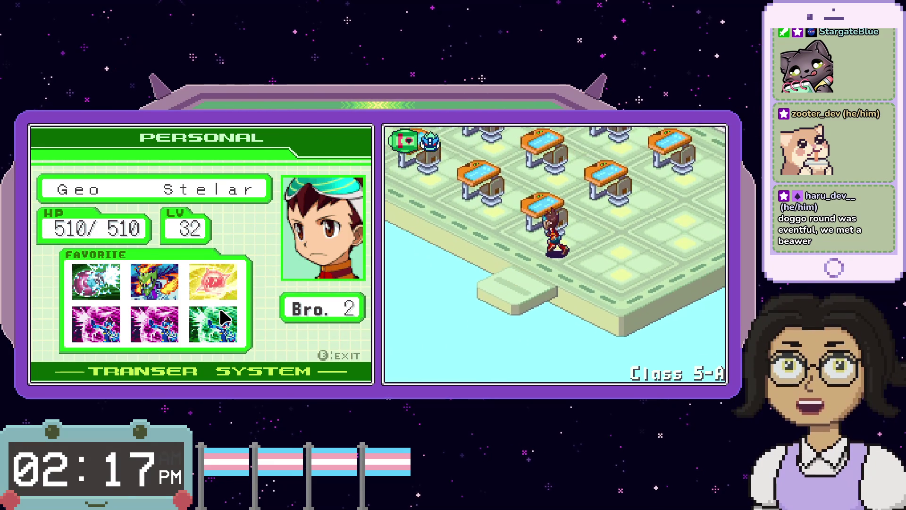
key("Up")
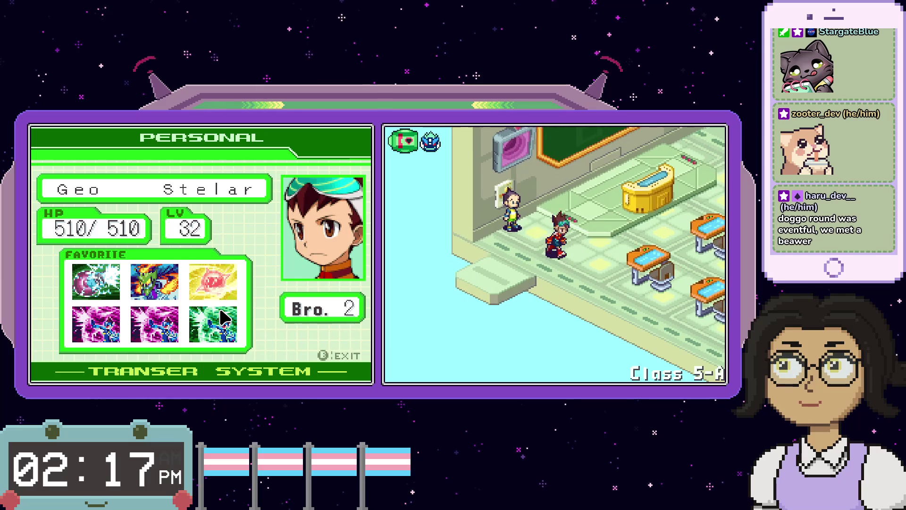
key("Up")
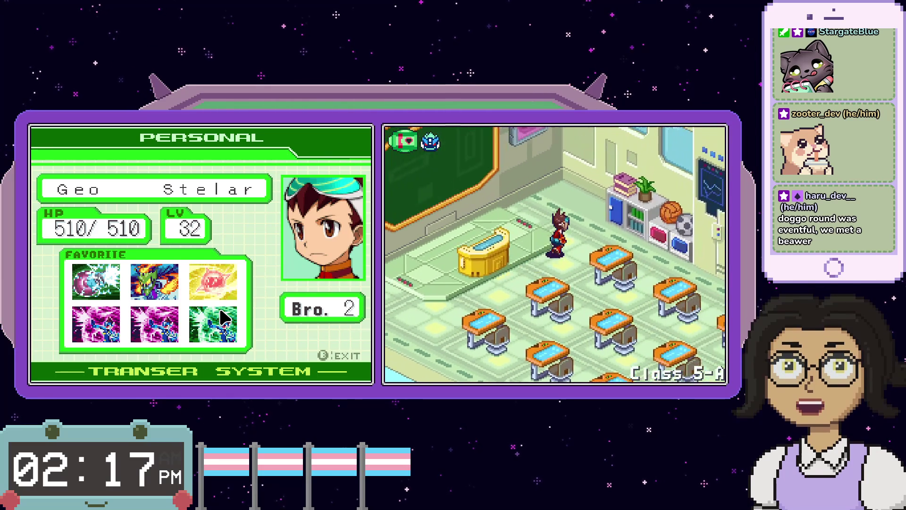
key("Down")
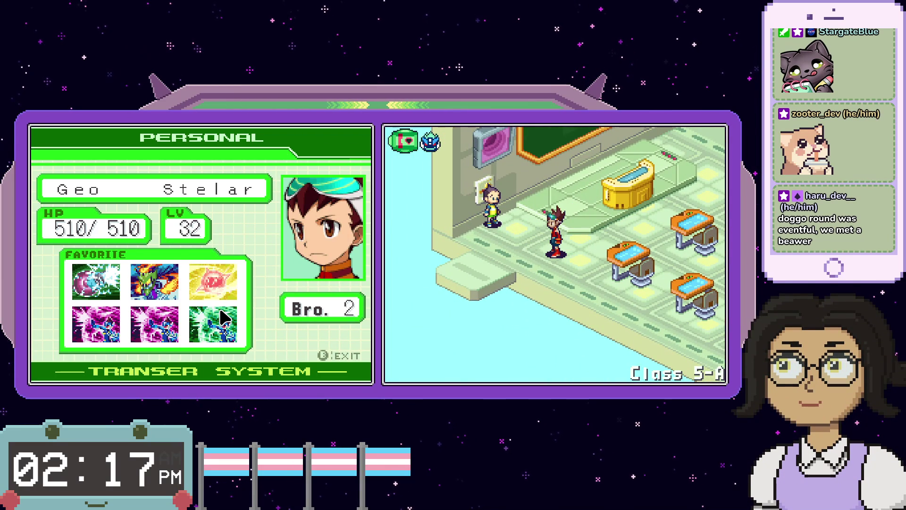
key("Left")
- Talk with the classmate through the 'School's out!' line, then walk into the 2F Hallway
key("x")
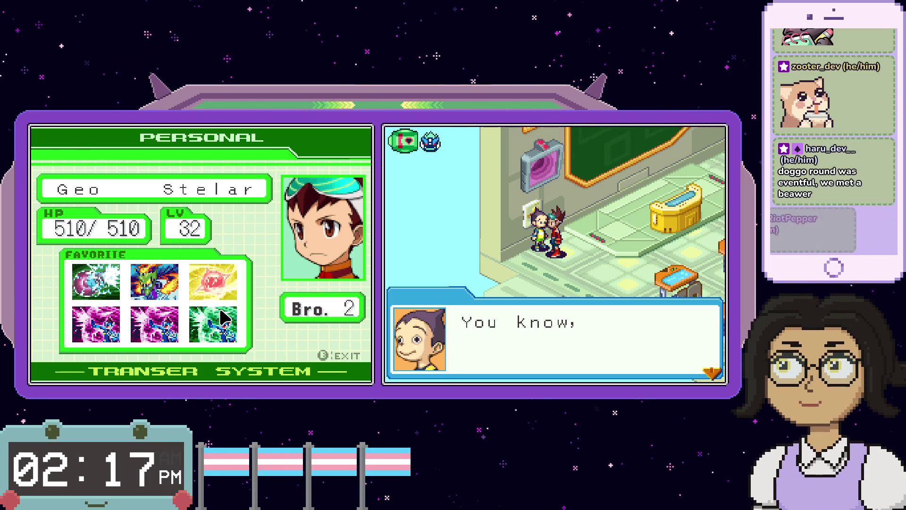
key("x")
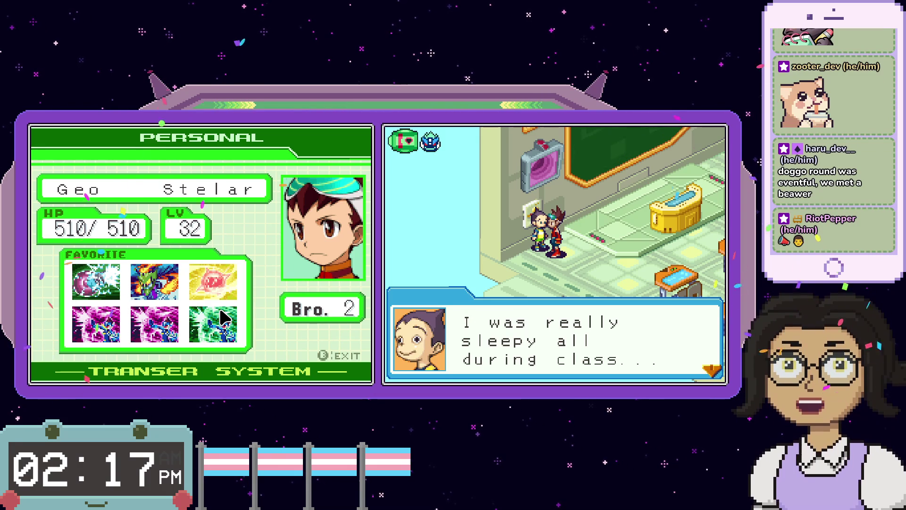
key("x")
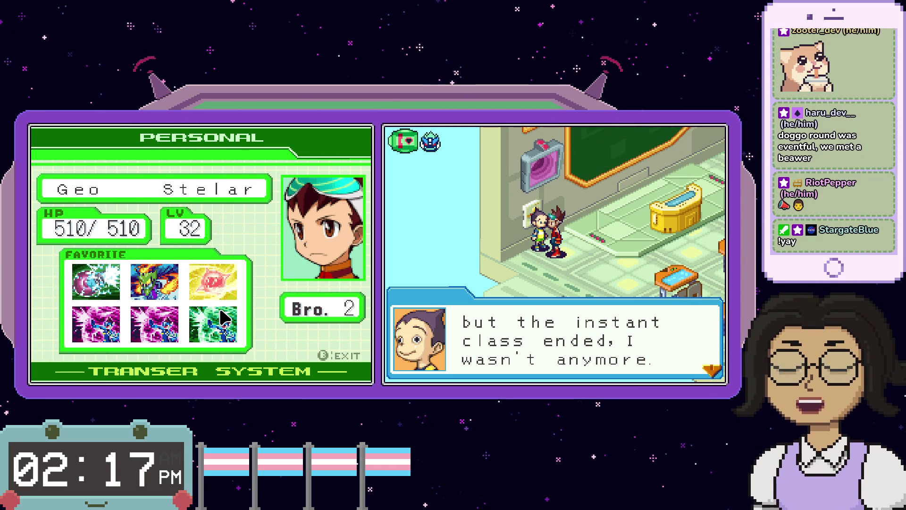
key("x")
key("x")
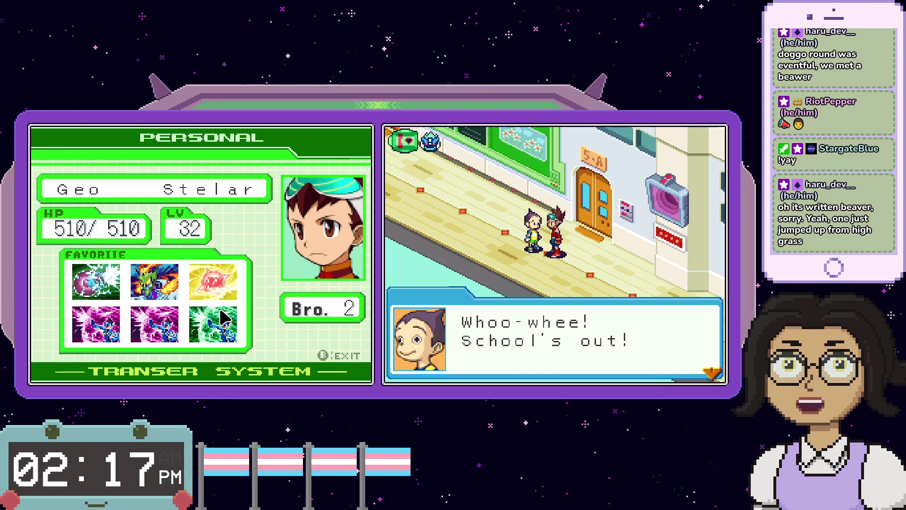
key("x")
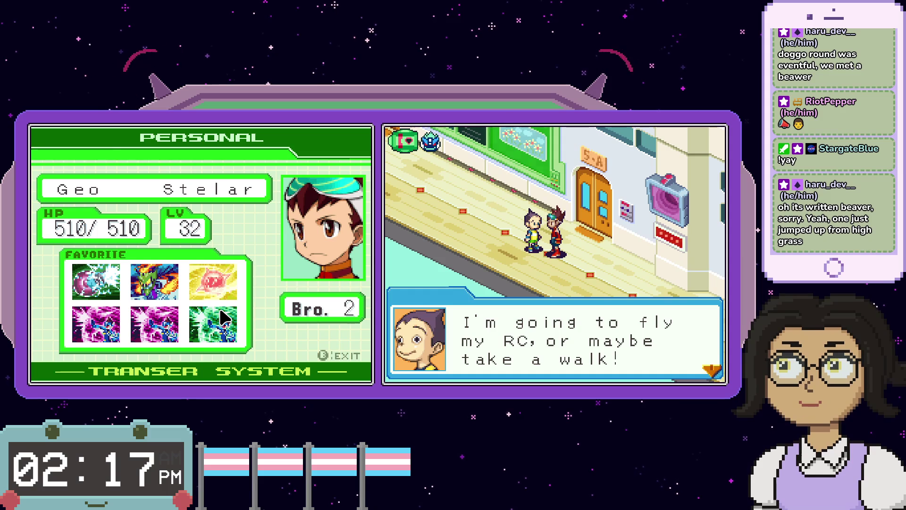
key("x")
key("Right")
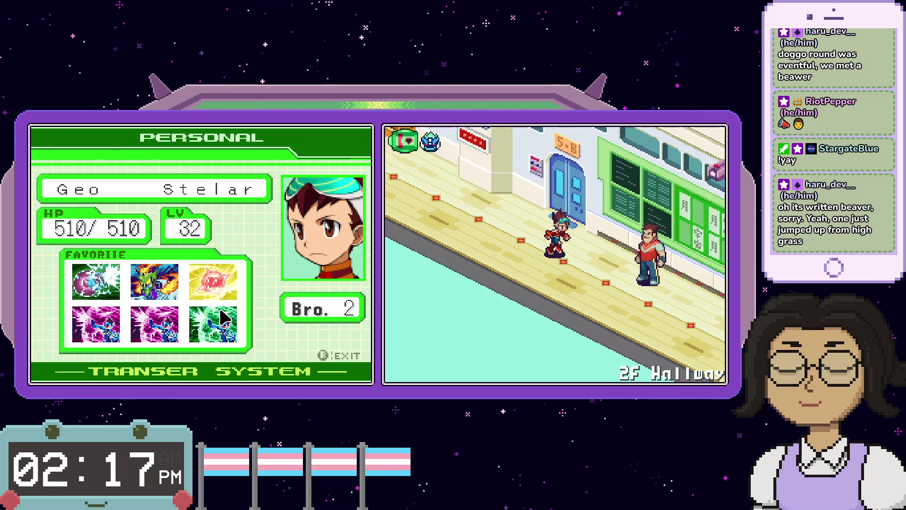
- Talk to the man in the hallway, then walk across Class 5-B to the pigtailed girl
key("Right")
key("x")
key("x")
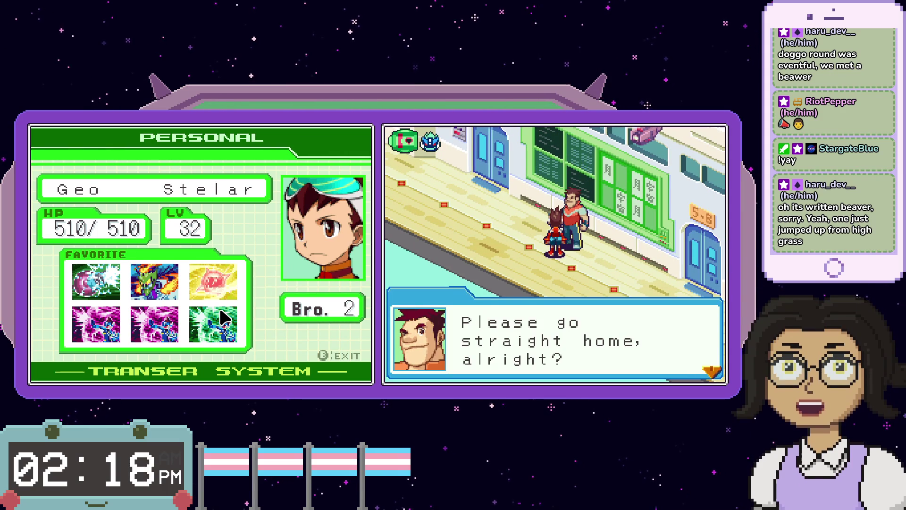
key("x")
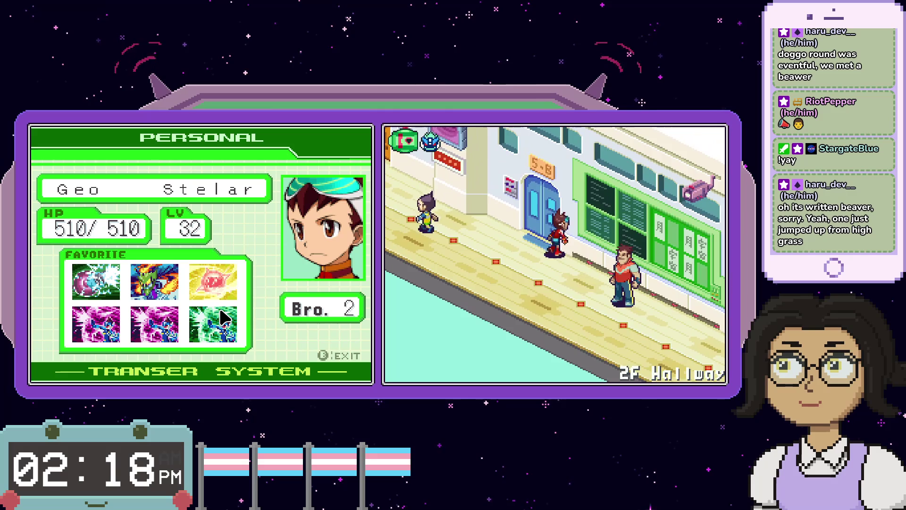
key("Right")
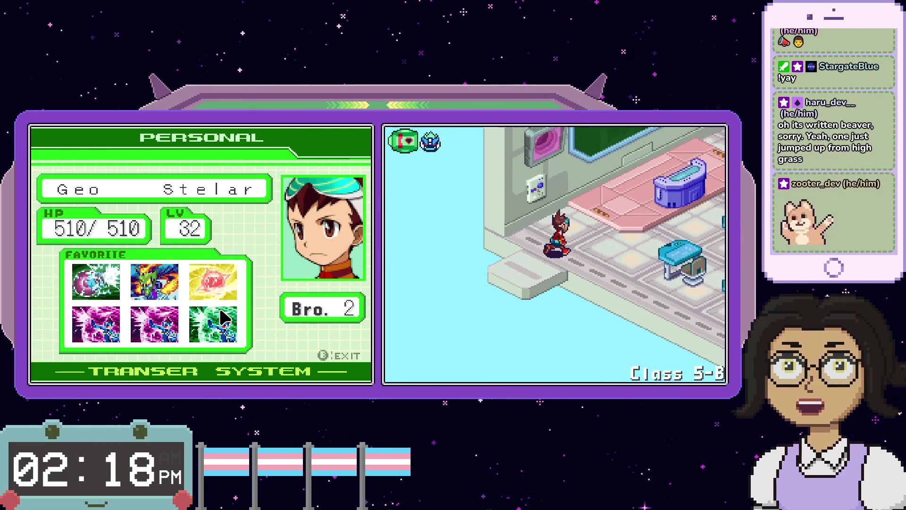
key("Up")
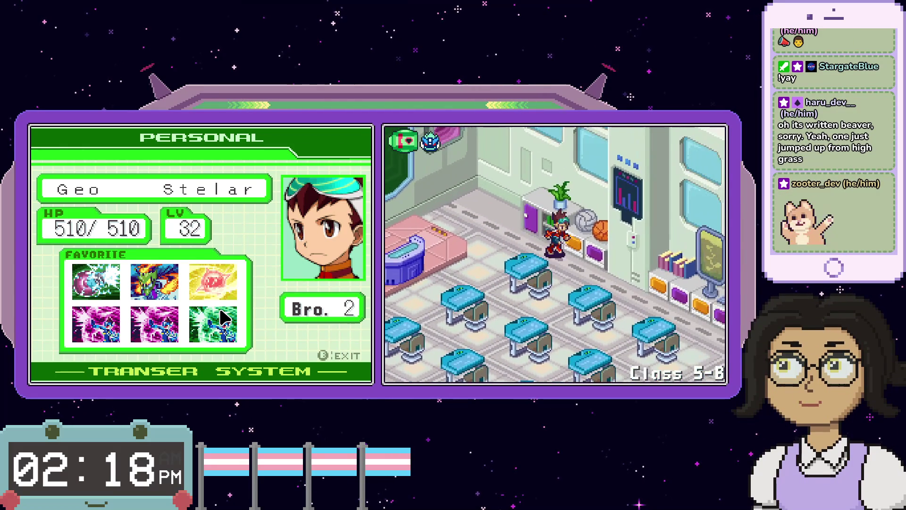
key("Down")
- Finish the pigtailed girl's conversation, then walk the 2F Hallway into the Studio
key("x")
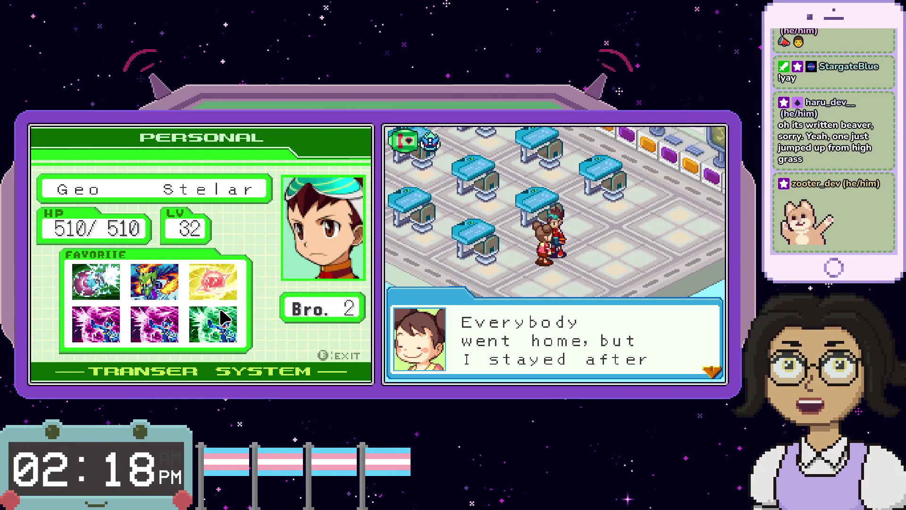
key("x")
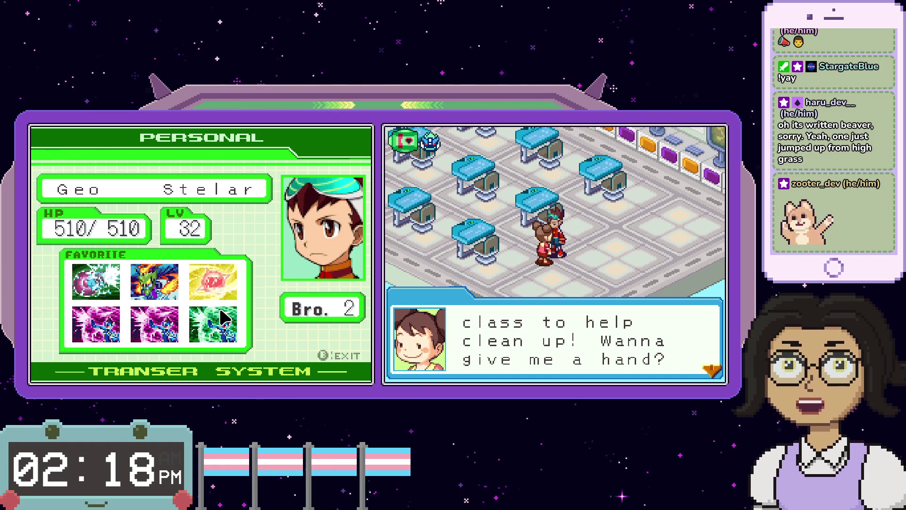
key("x")
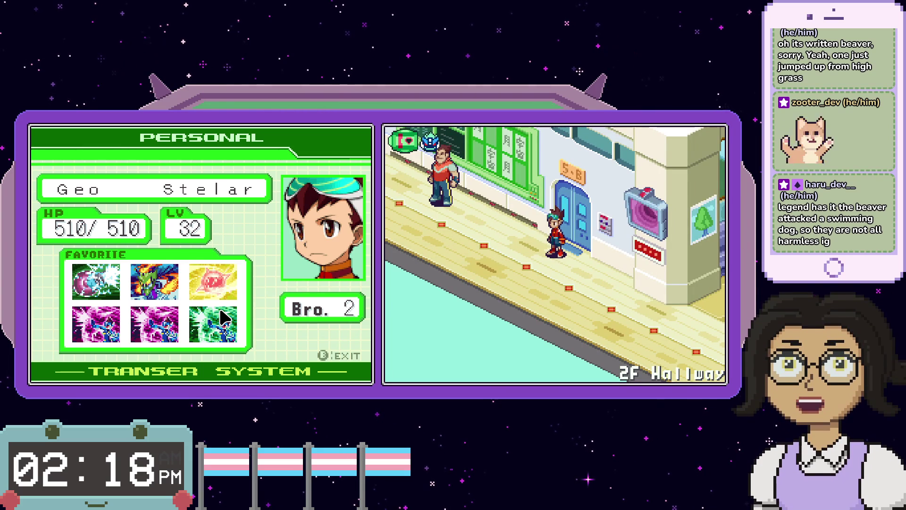
key("Right")
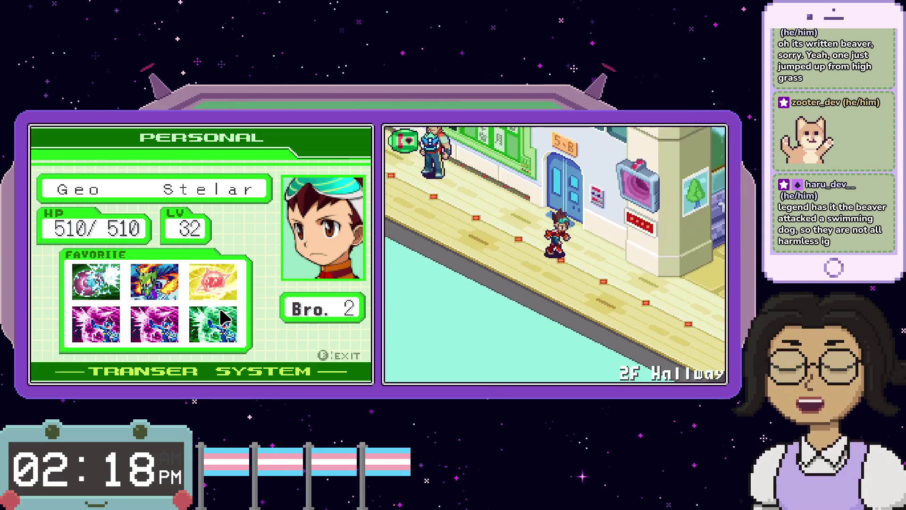
key("Up")
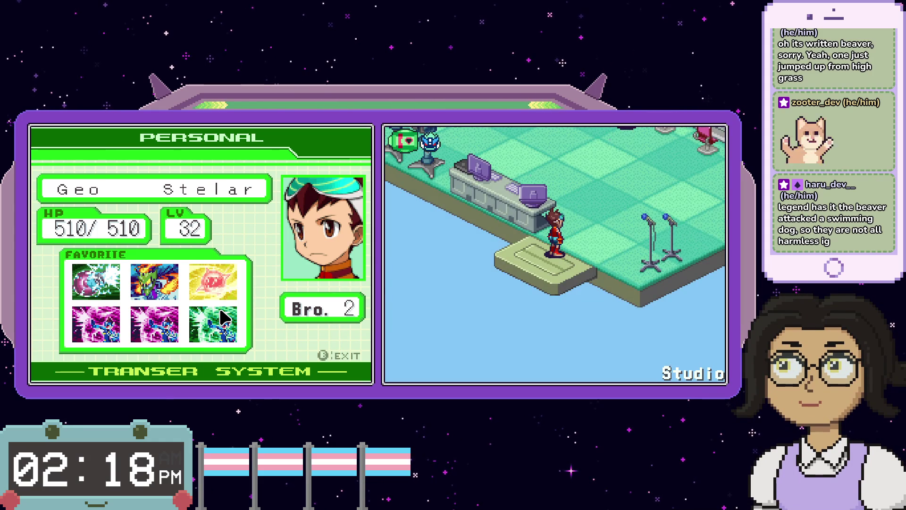
- Talk to the Broadcasting Club member in the Studio and close the dialogue
key("Up")
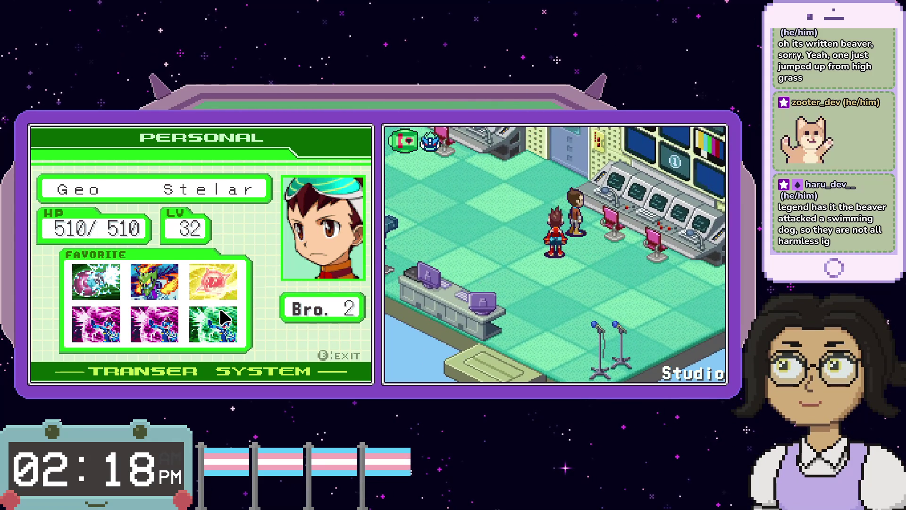
key("Up")
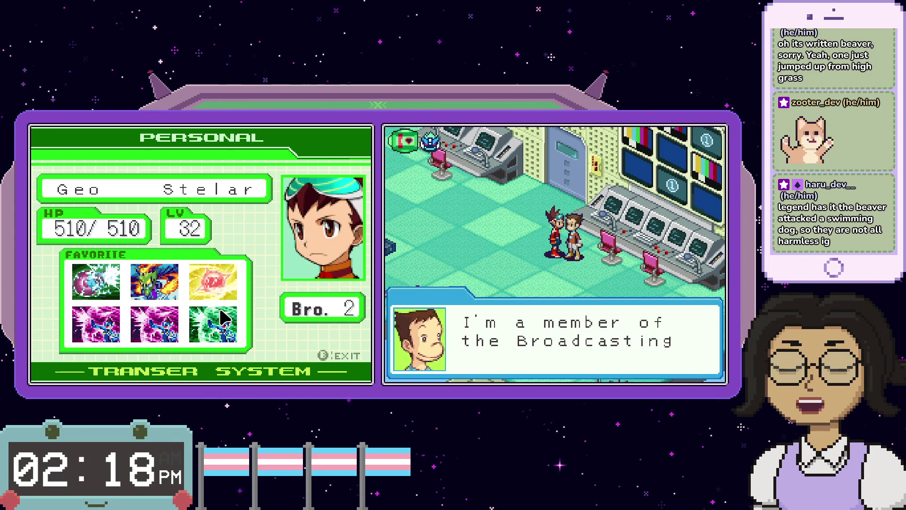
key("x")
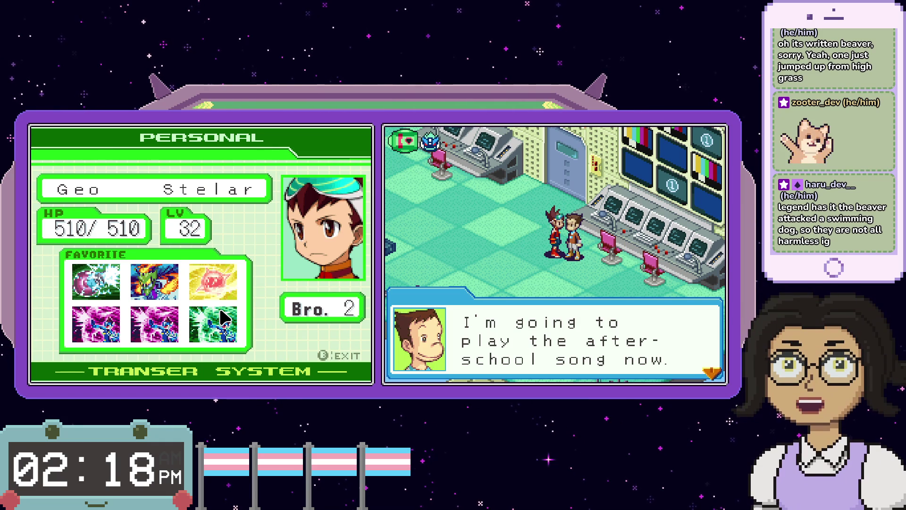
key("x")
- Walk Geo around the Studio past the consoles, server racks, microphones and cameras
key("Up")
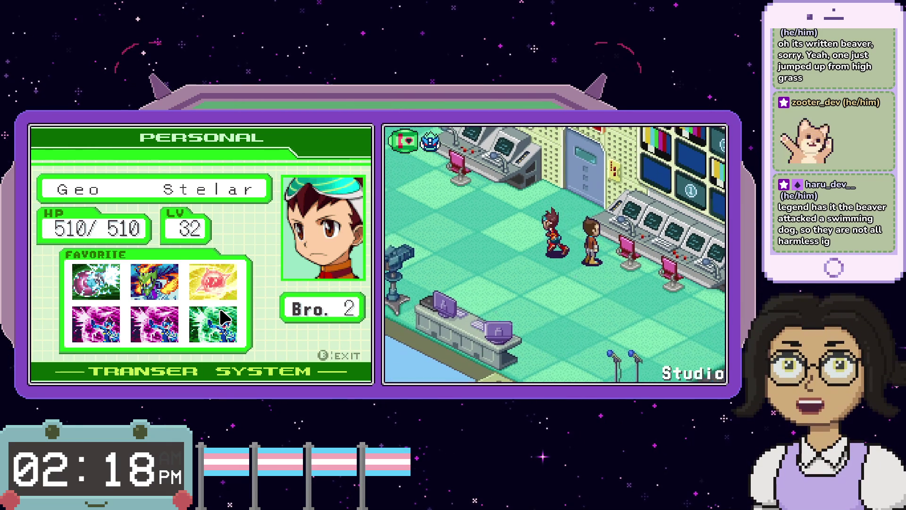
key("Right")
key("Down")
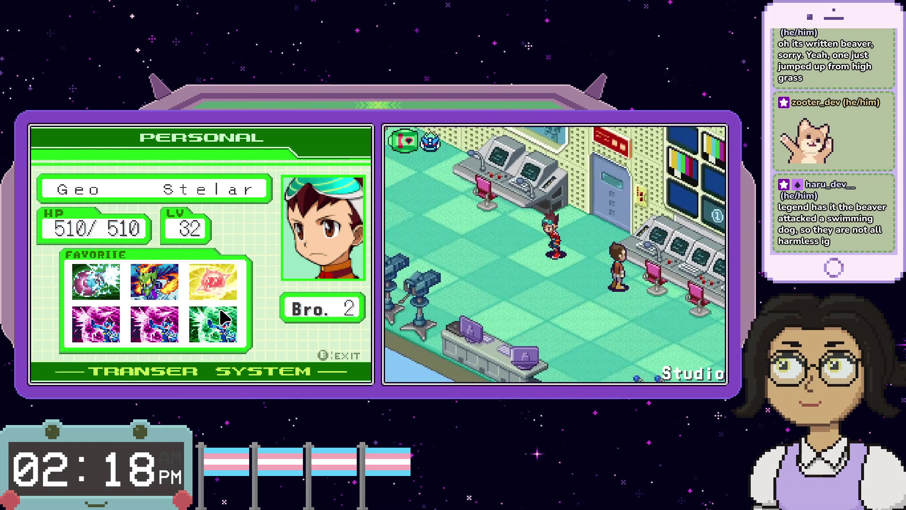
key("Right")
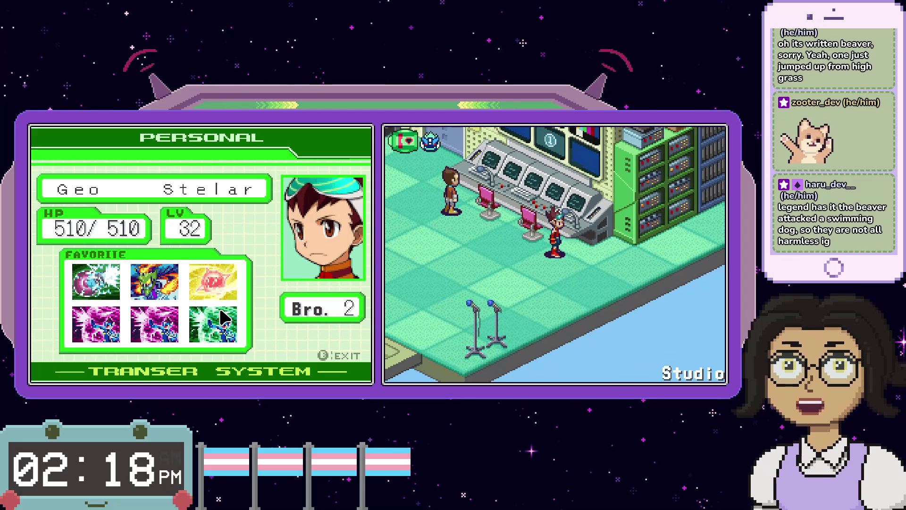
key("Right")
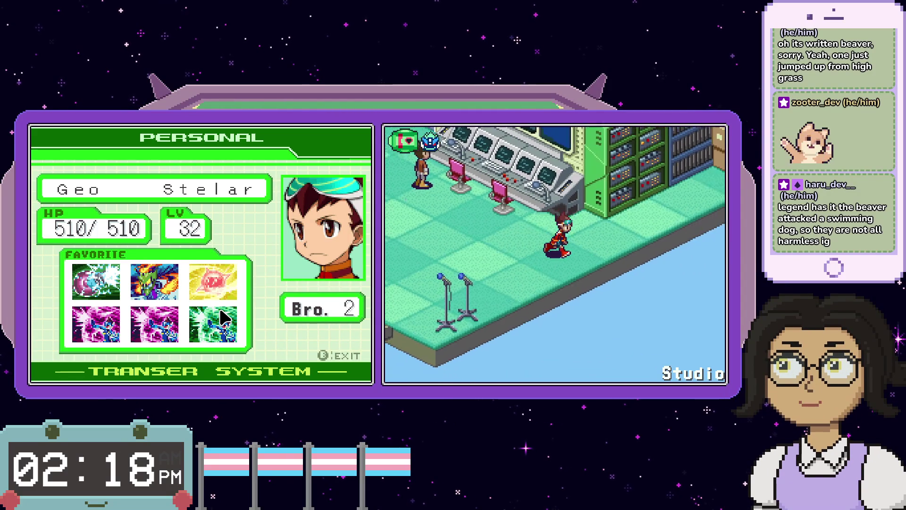
key("Left")
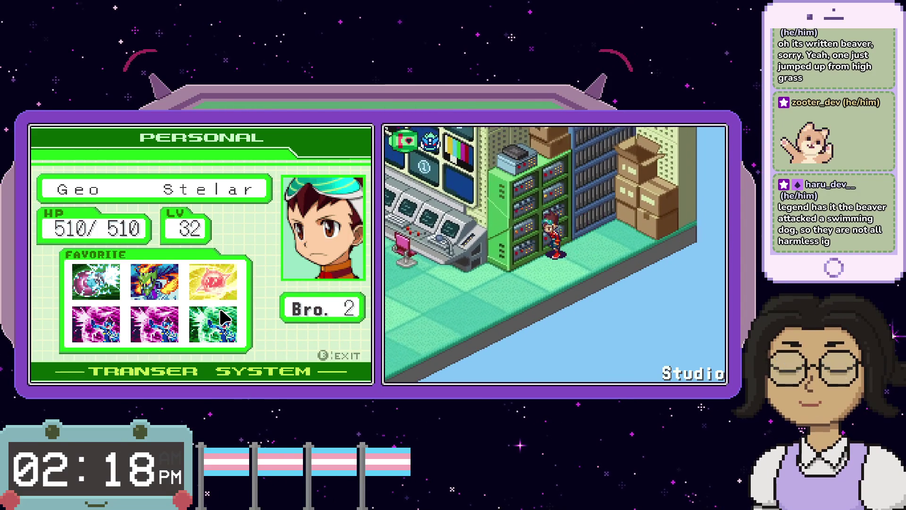
key("Up")
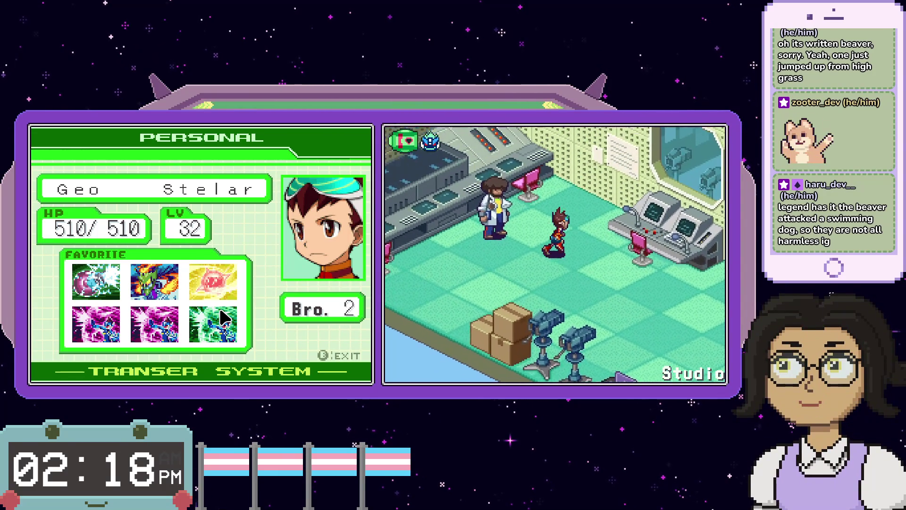
key("Up")
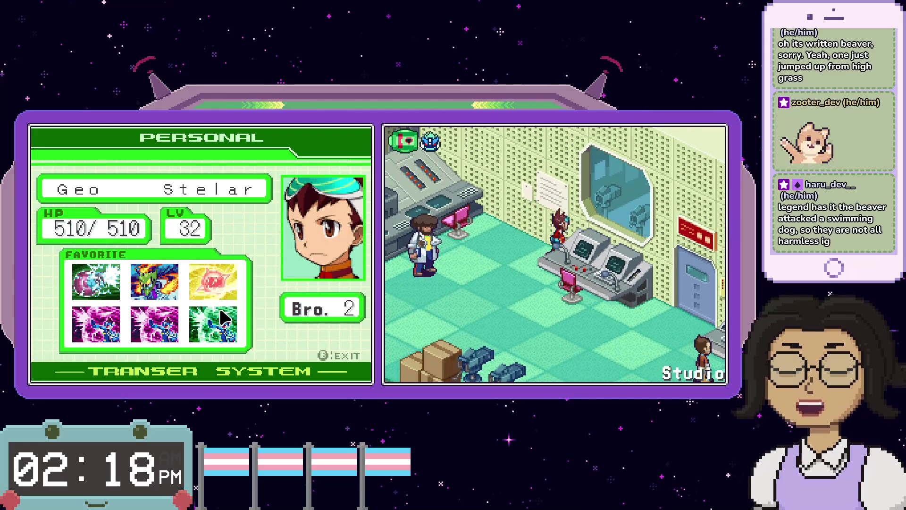
key("Down")
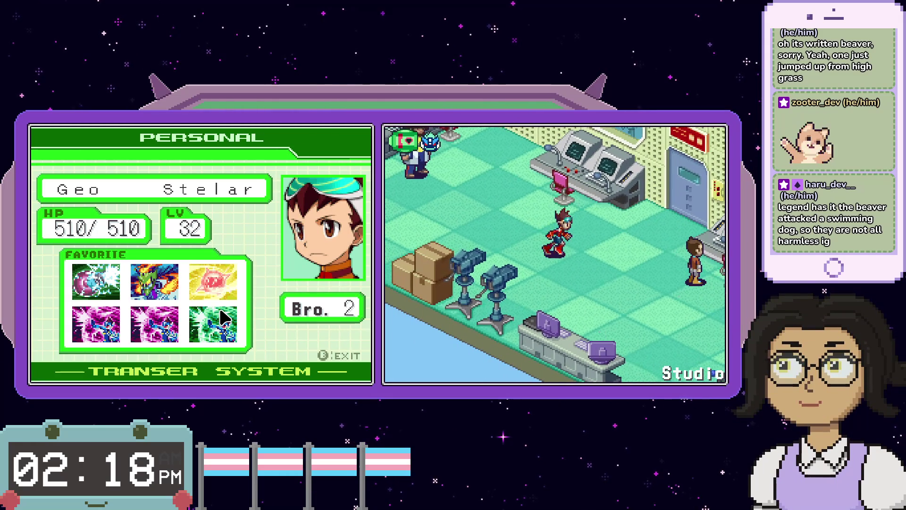
- Examine the back-wall consoles and read through the messages about the mics
key("Up")
key("x")
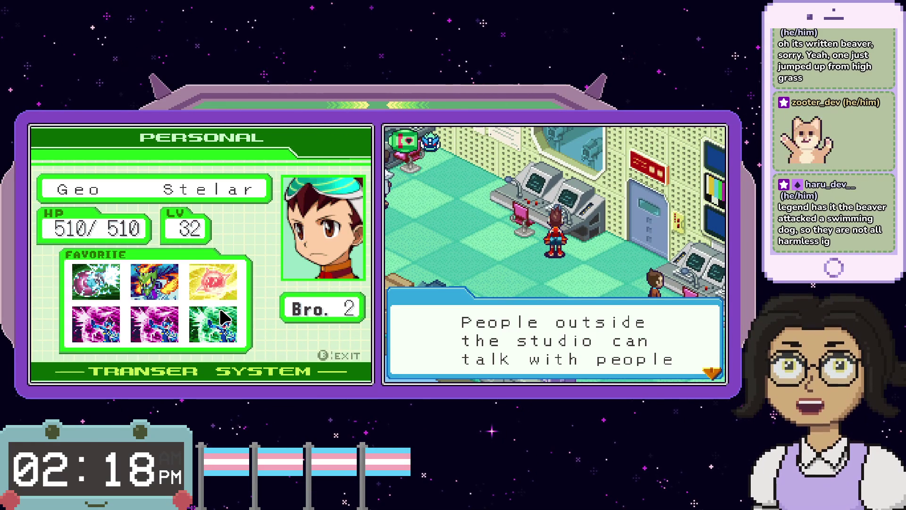
key("x")
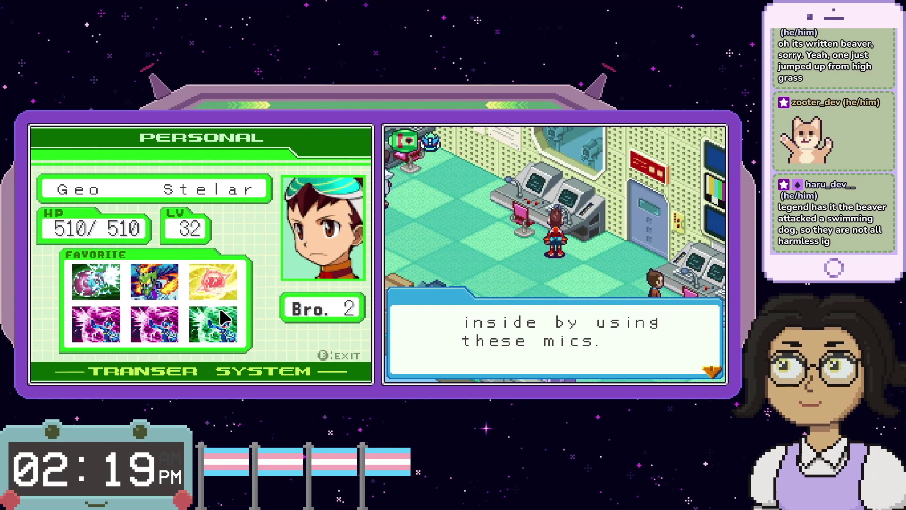
key("x")
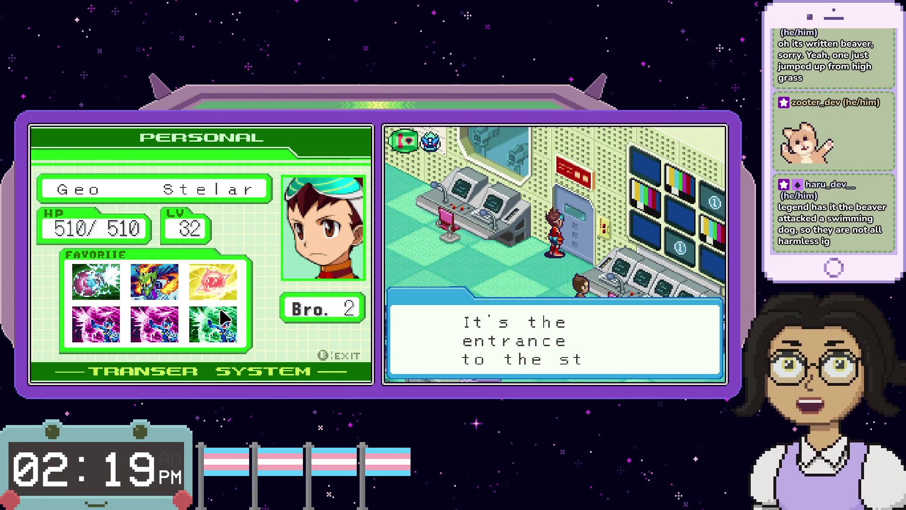
key("x")
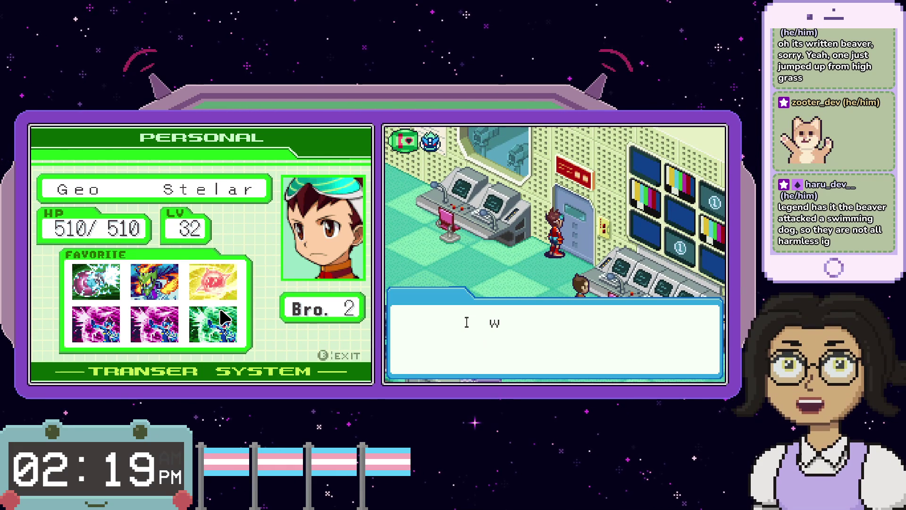
key("x")
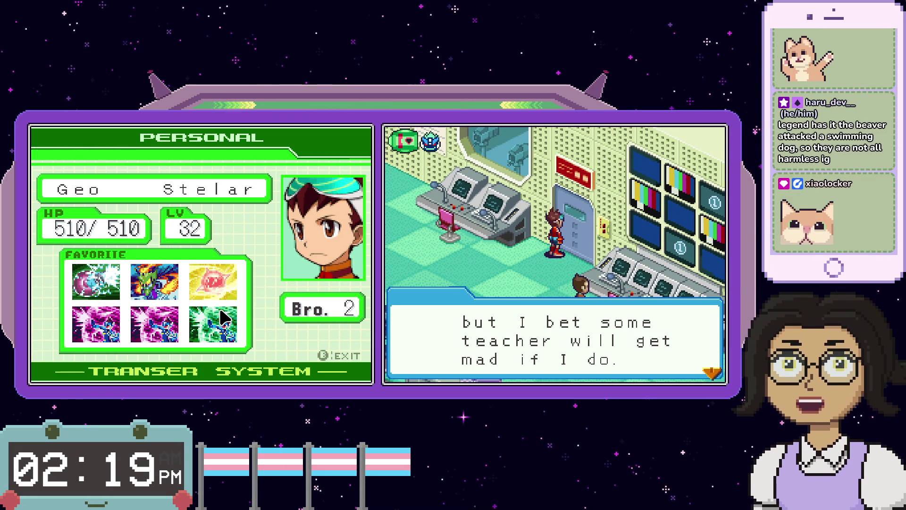
key("x")
- Collect the HPMem20 item beside the cameras, raising HP to 530, and examine the stacked boxes
key("Left")
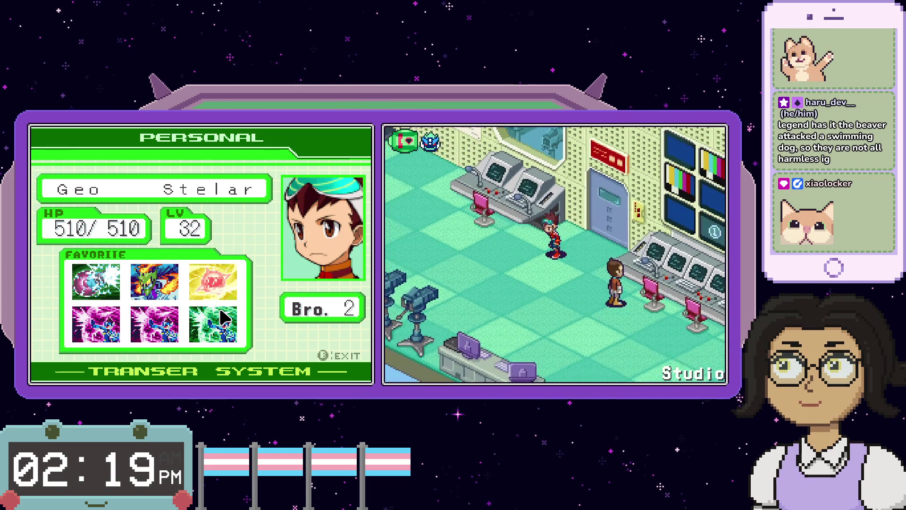
key("Left")
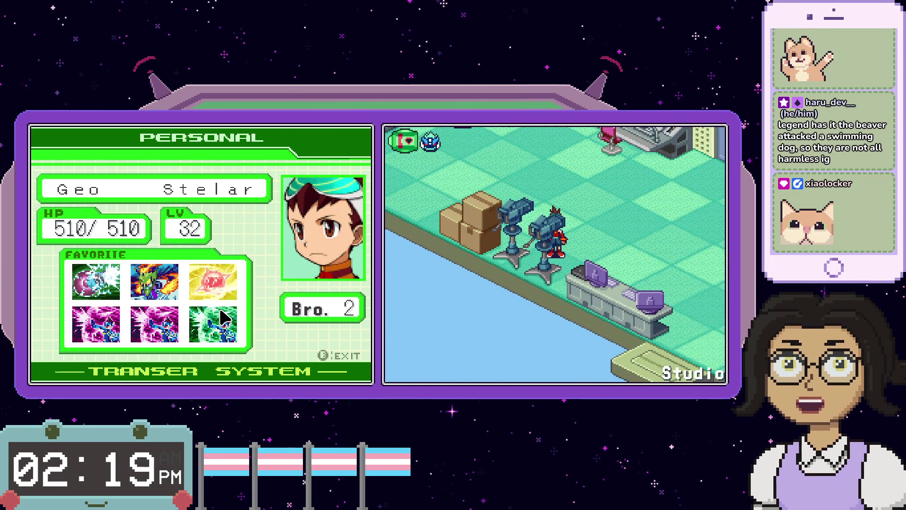
key("x")
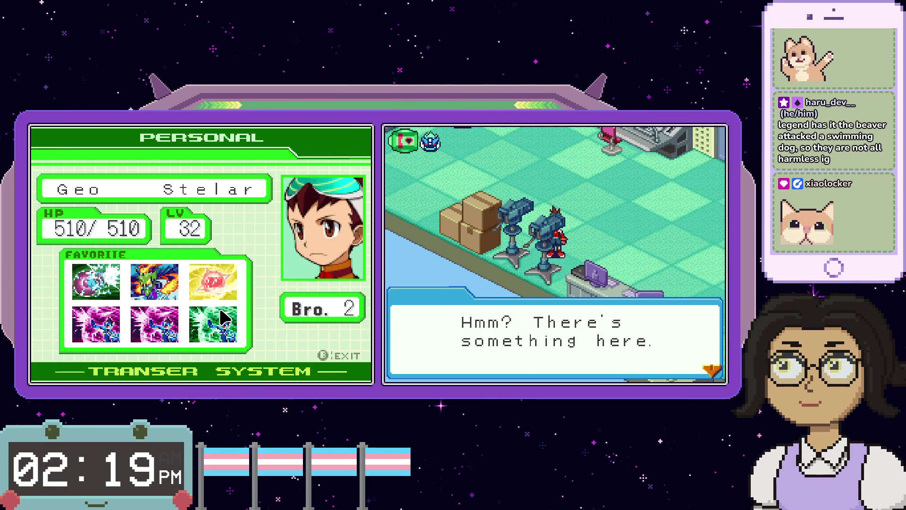
key("x")
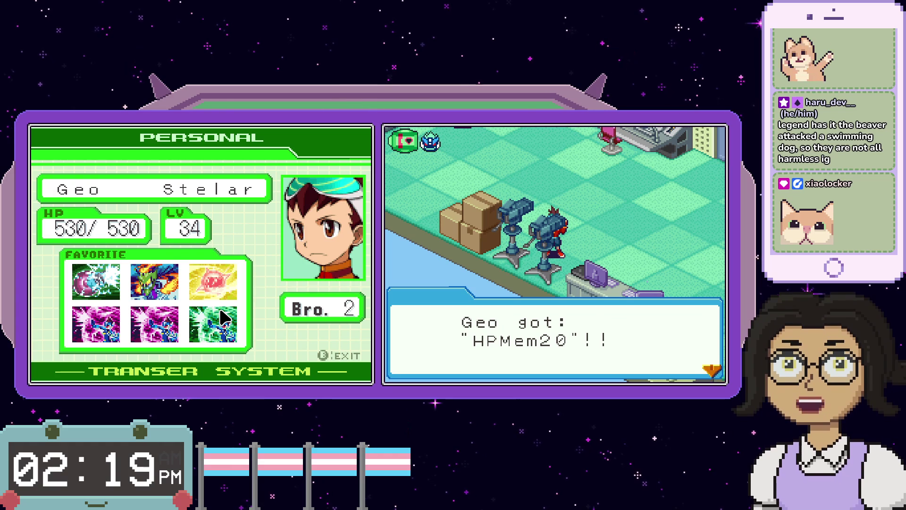
key("x")
key("Up")
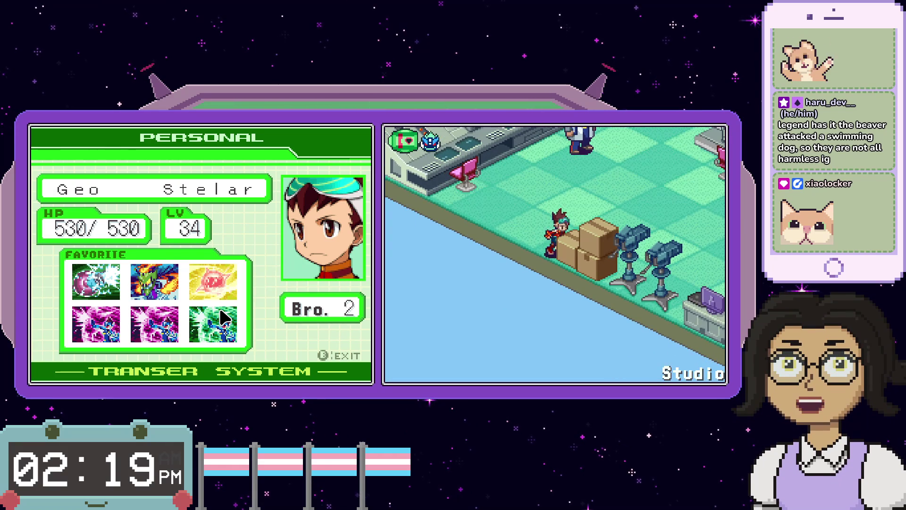
key("x")
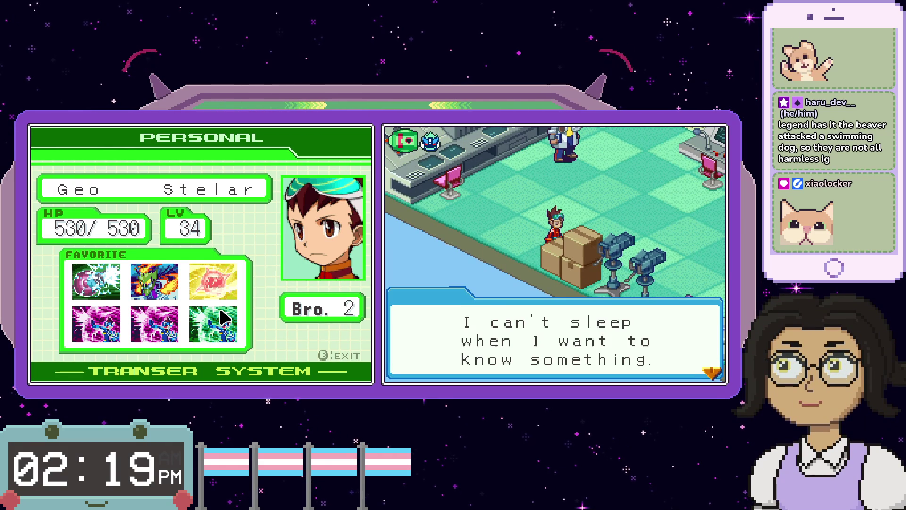
key("x")
- Finish the scientist's conversation, then walk Geo onto the Studio exit
key("Up")
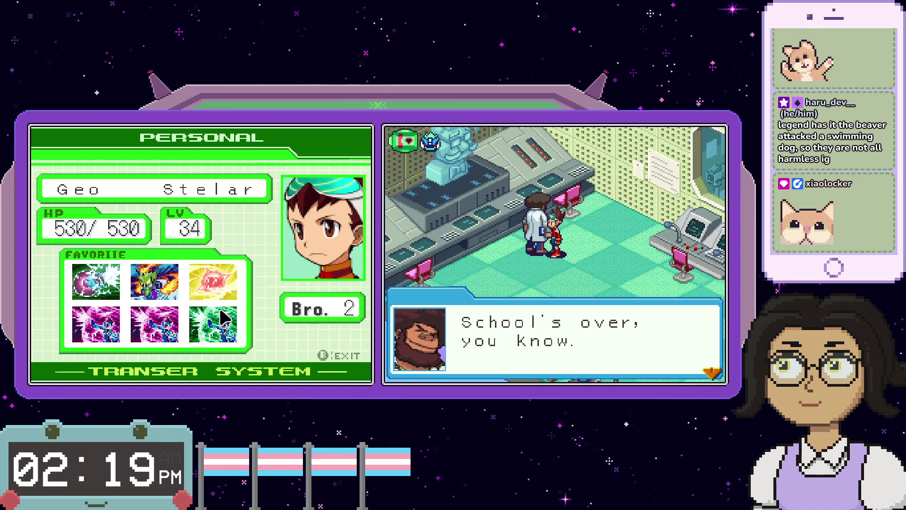
key("x")
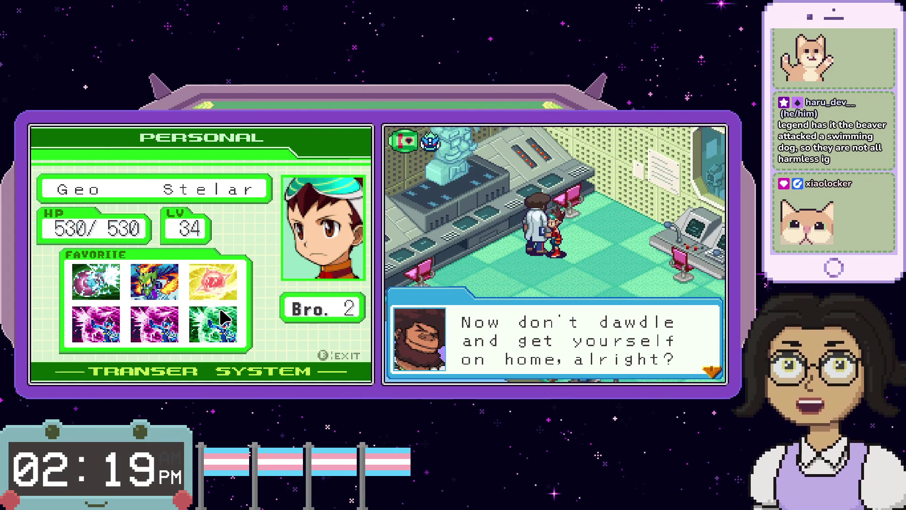
key("x")
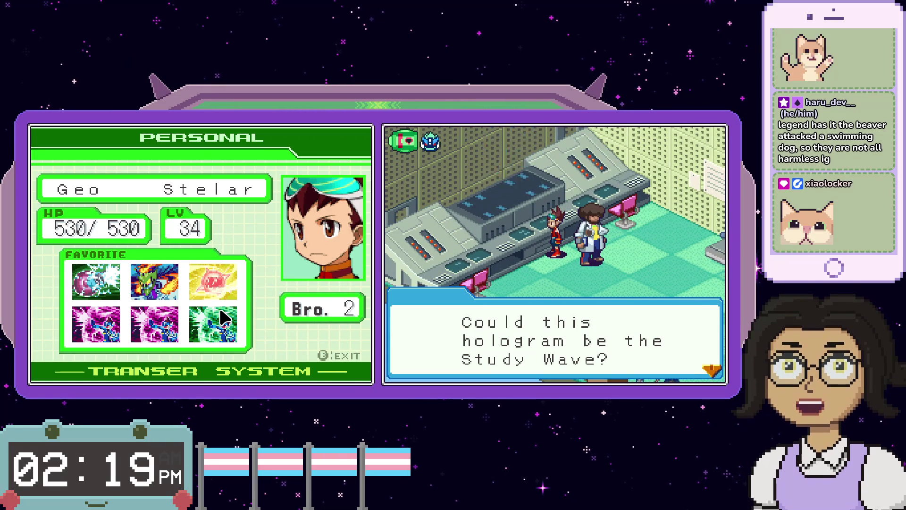
key("x")
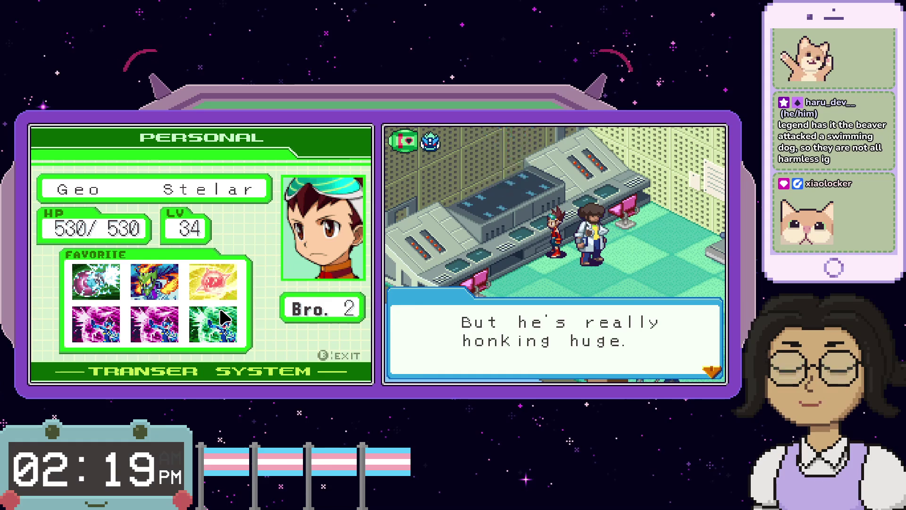
key("x")
key("Right")
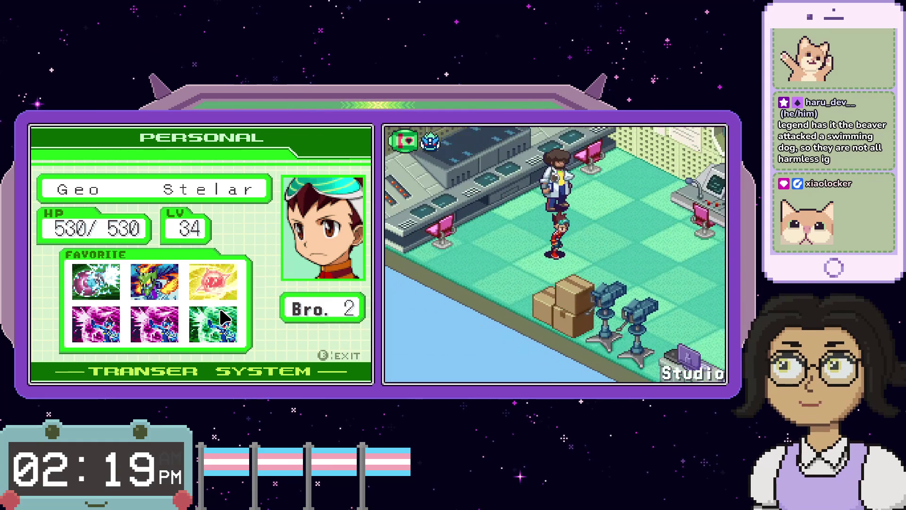
key("Down")
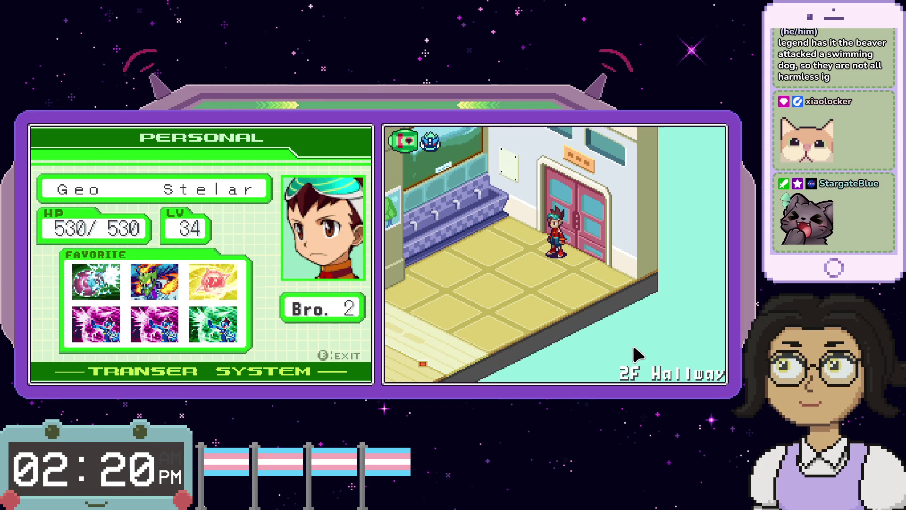
- Dismiss the hallway dialogue and walk Geo along the 2F Hallway past room 5-B to the elevator
key("Down")
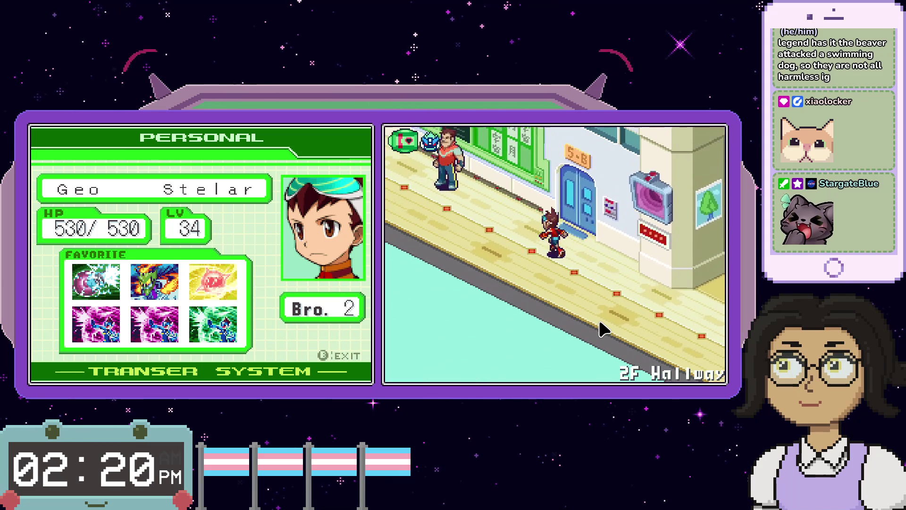
key("x")
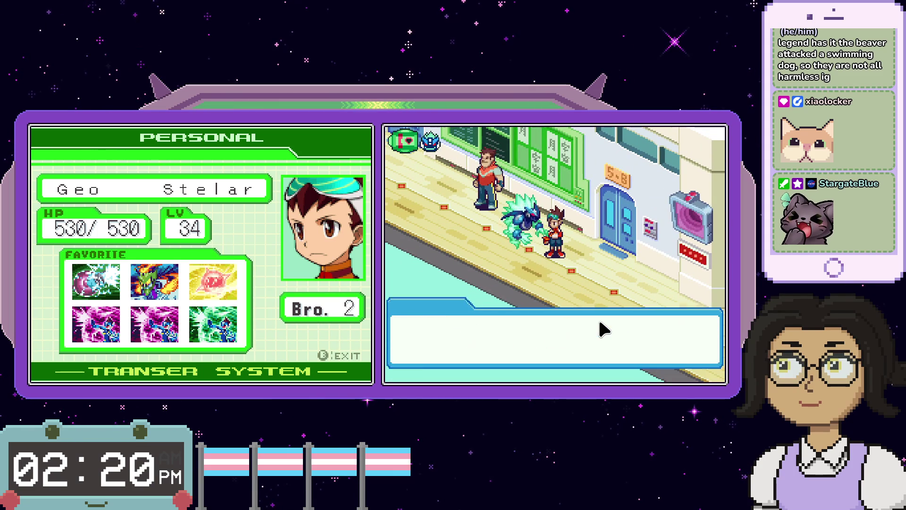
key("Down")
key("Right")
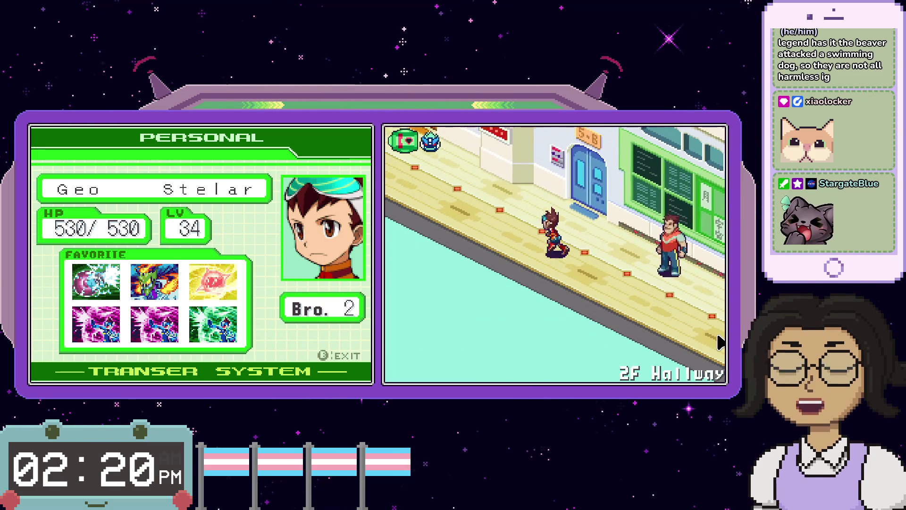
key("Left")
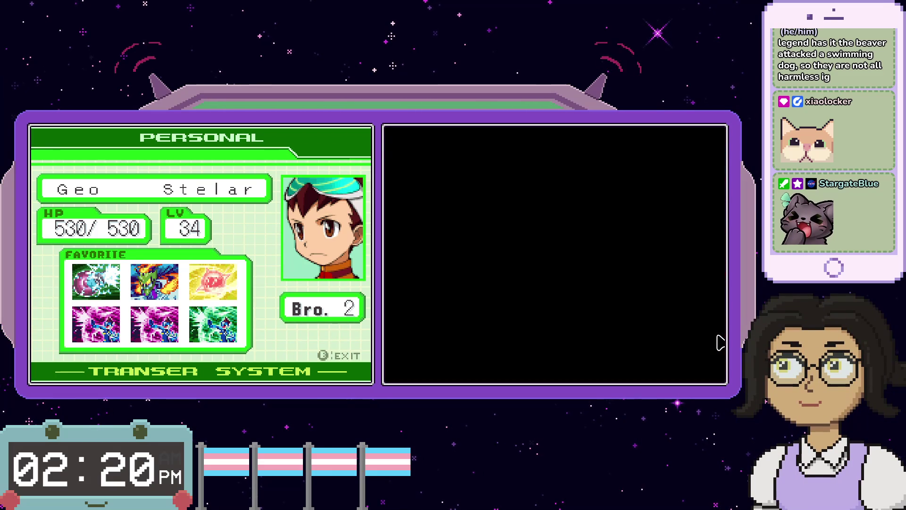
- Walk into Class 1-B, talk through the girl's tulip dialogue, then walk back out
key("Right")
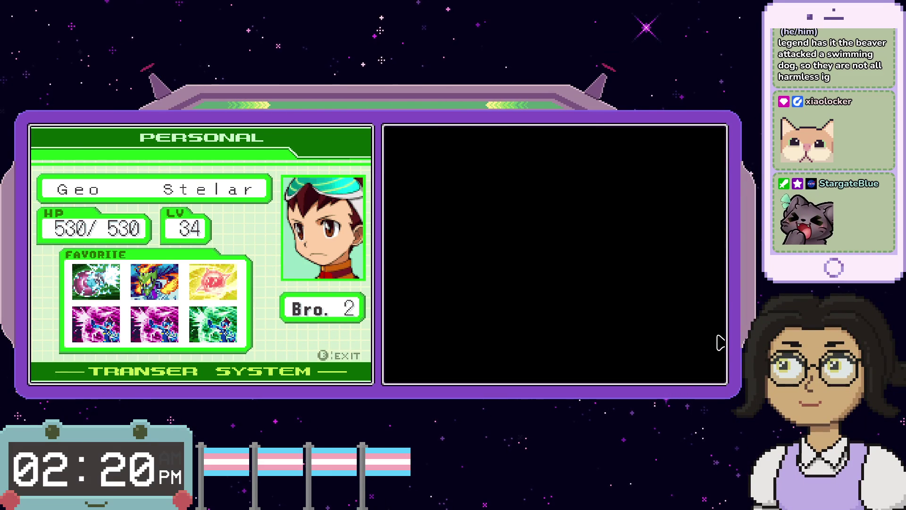
key("Right")
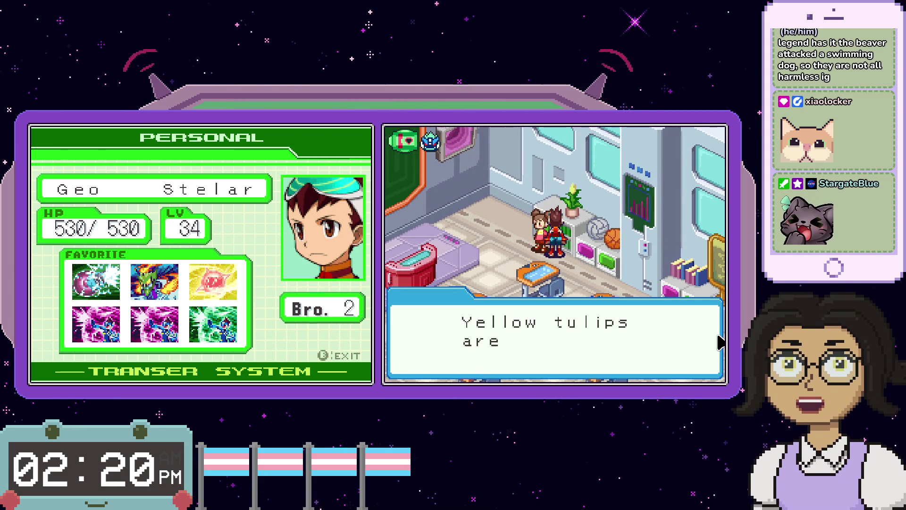
key("x")
key("x")
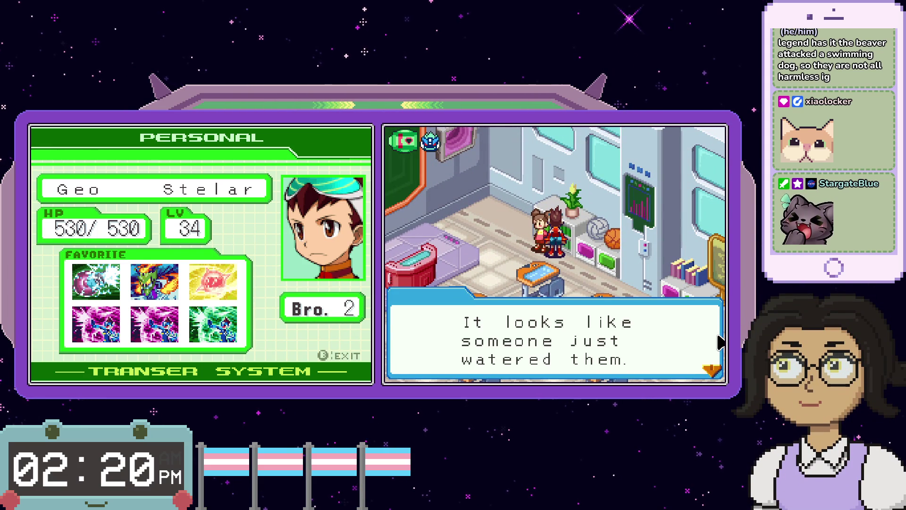
key("x")
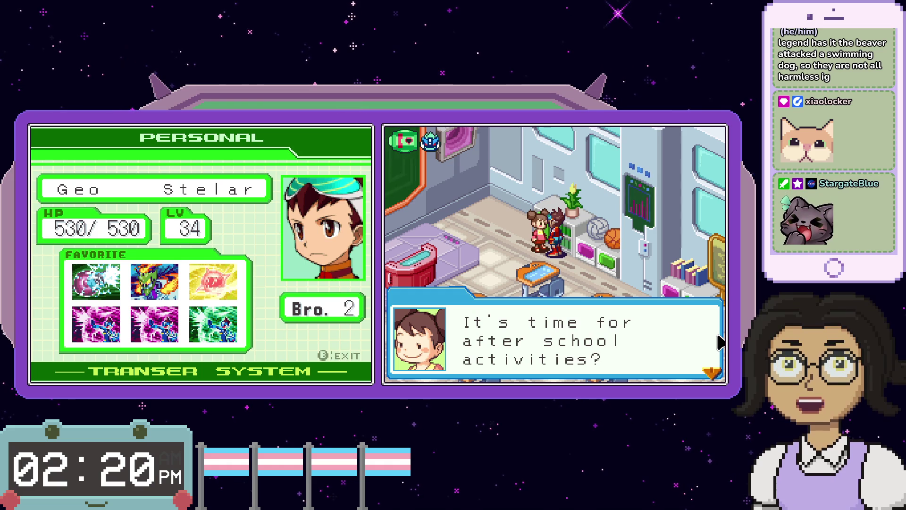
key("x")
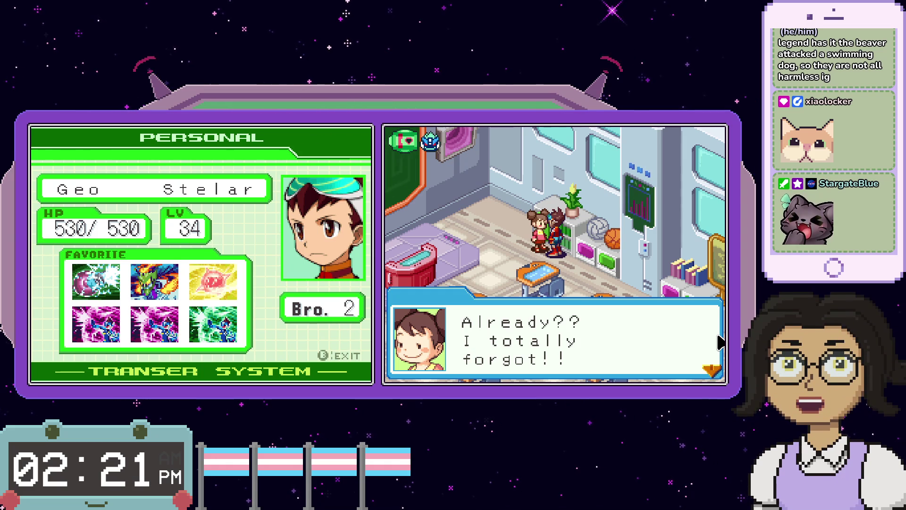
key("x")
key("Down")
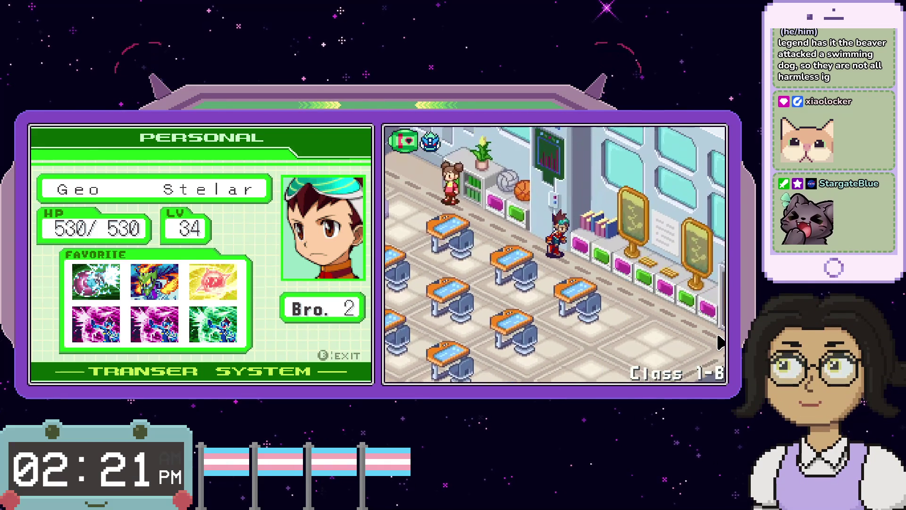
key("Down")
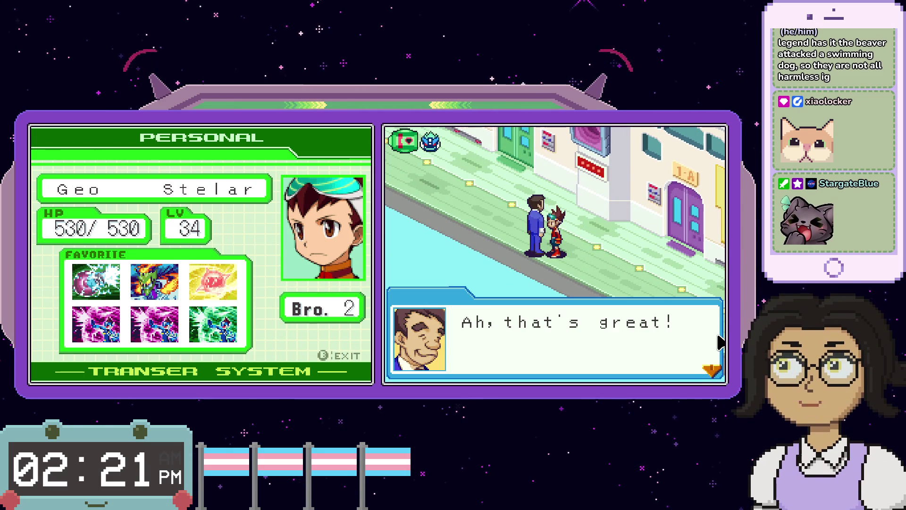
- Close the hallway man's dialogue, then enter Class 1-A and walk to the two students
key("x")
key("Right")
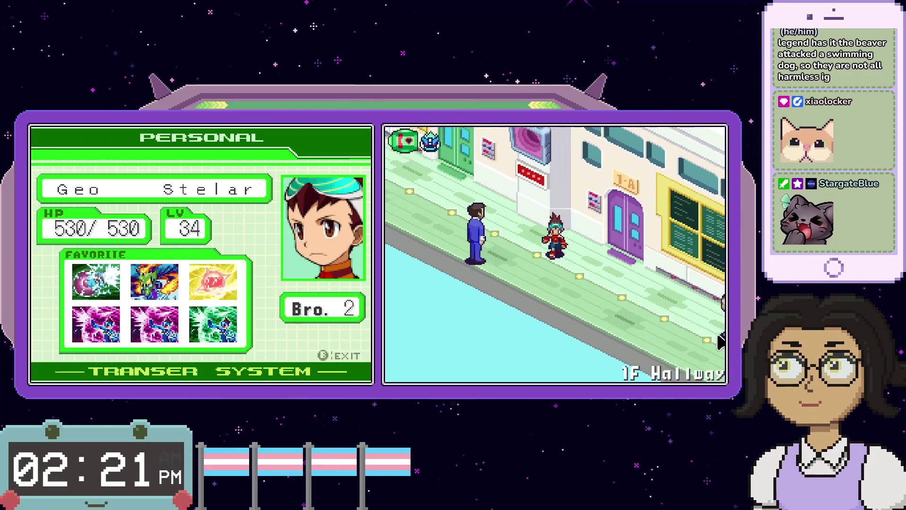
key("Up")
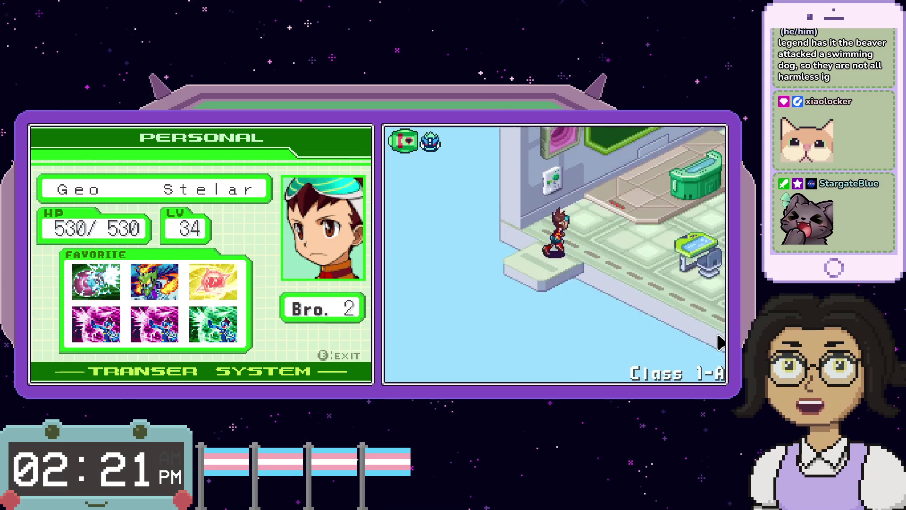
key("Up")
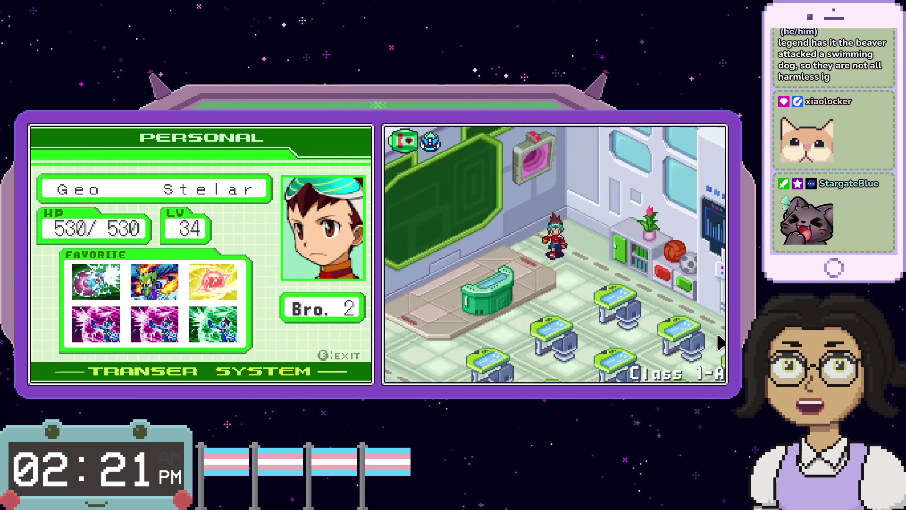
key("Down")
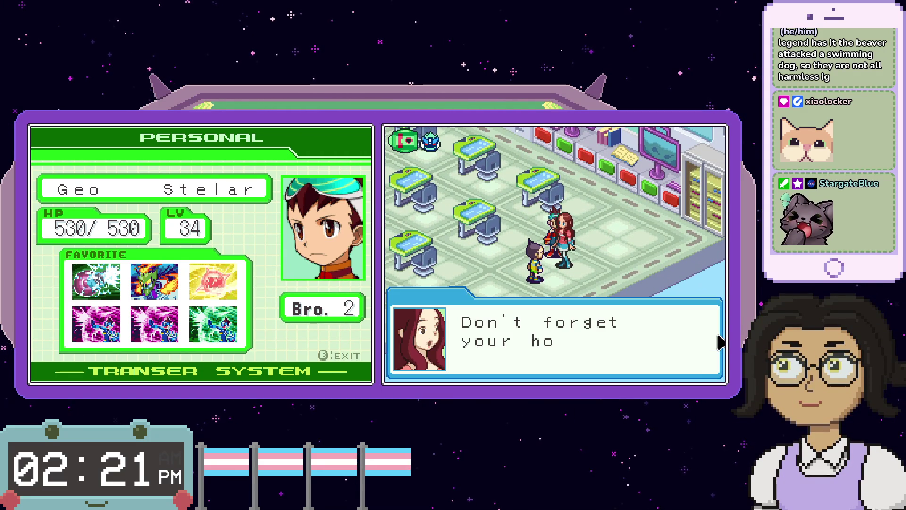
- Finish the teacher's and student's homework dialogue, then walk the 1F Hallway into the Foyer
key("x")
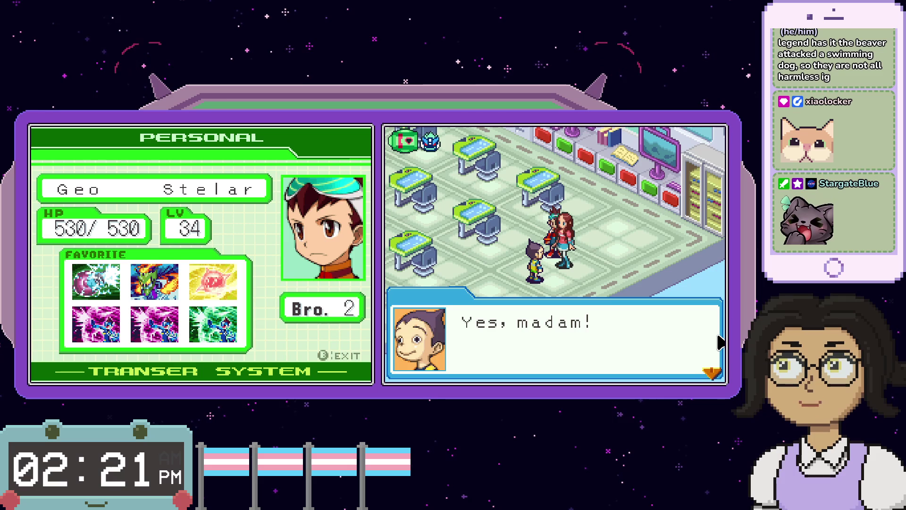
key("x")
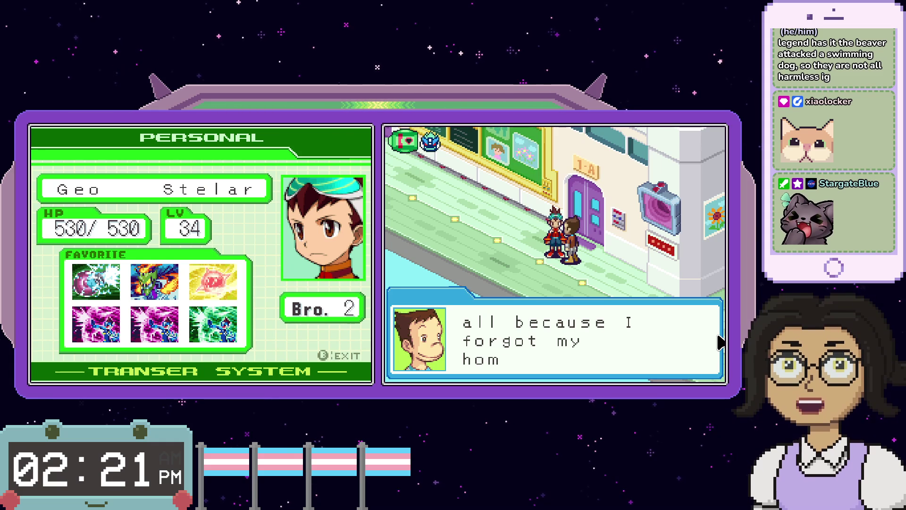
key("Return")
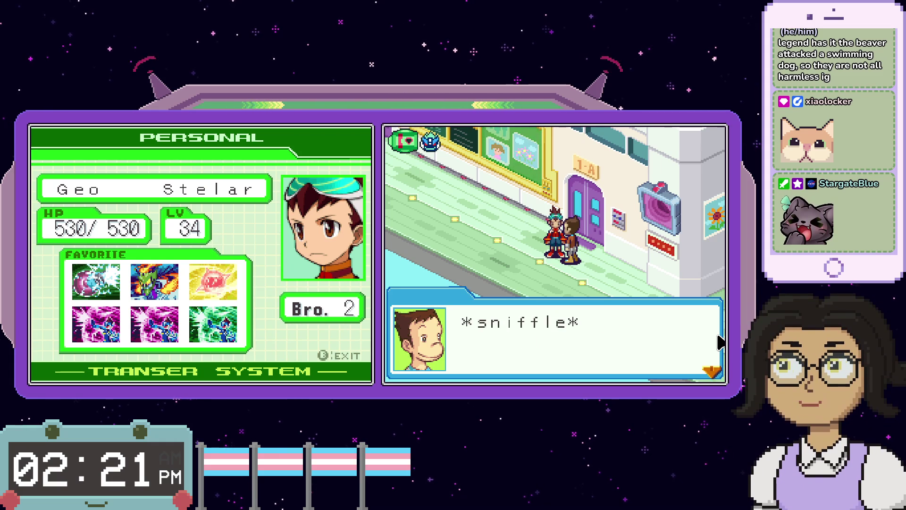
key("Return")
key("Right")
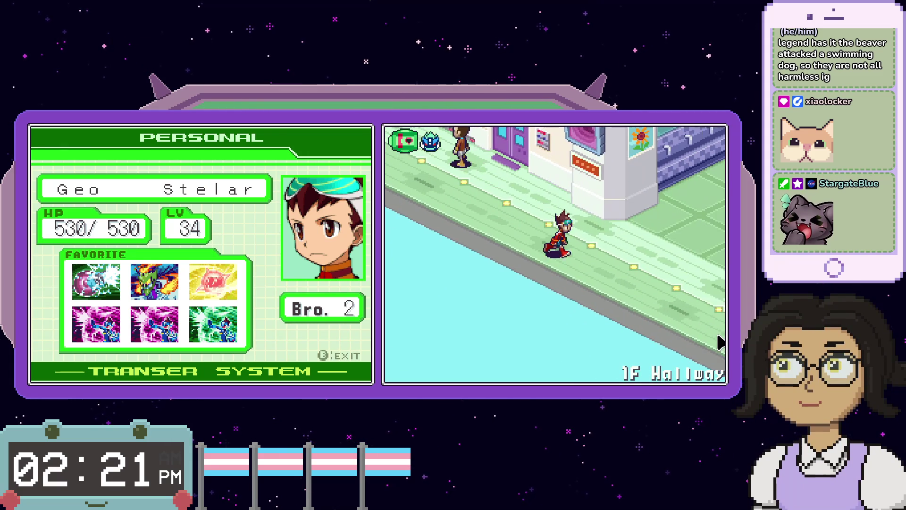
key("Down")
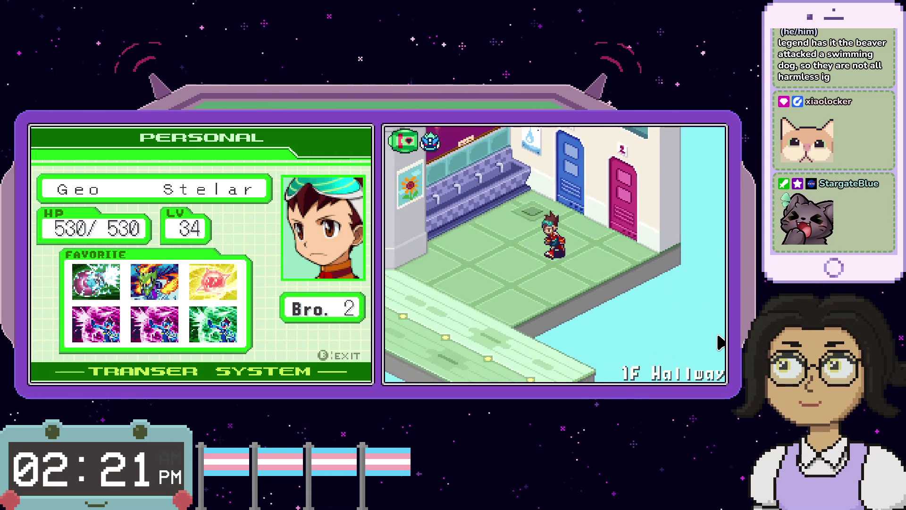
key("Right")
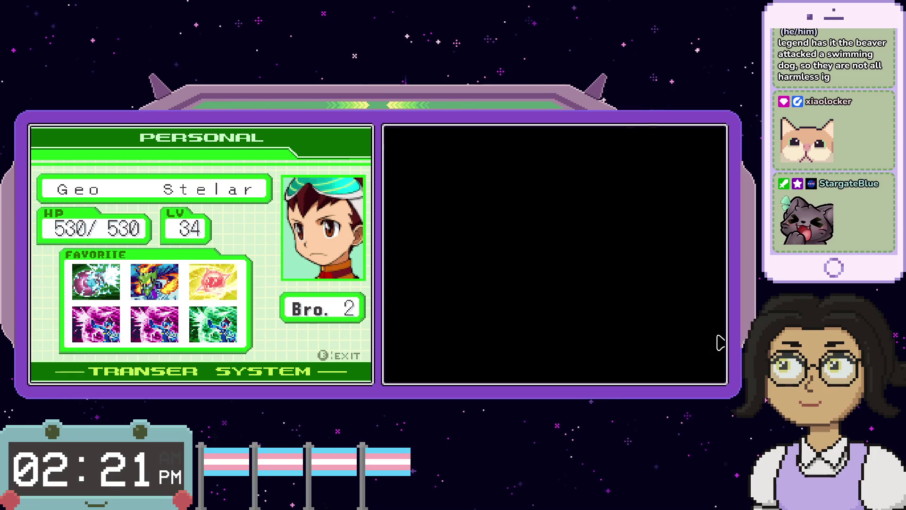
- Walk Geo into the trophy room and exchange greetings with Luna
key("Up")
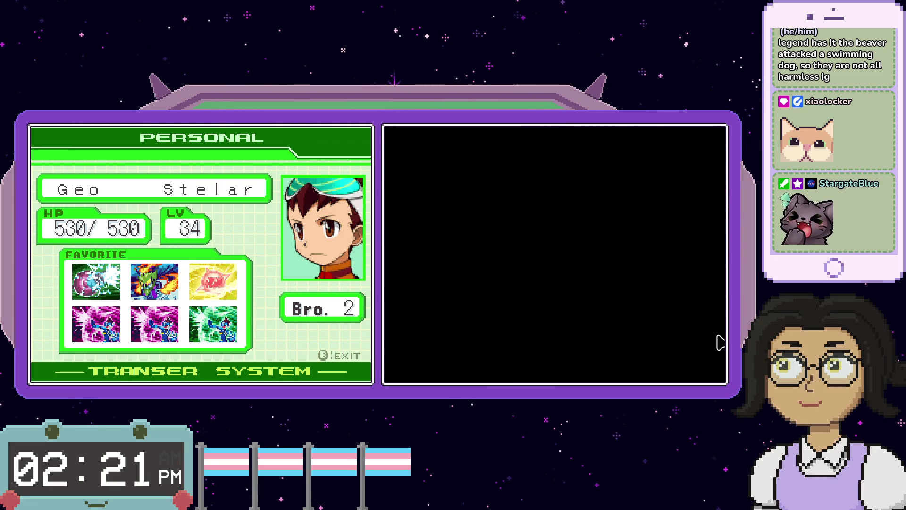
key("Up")
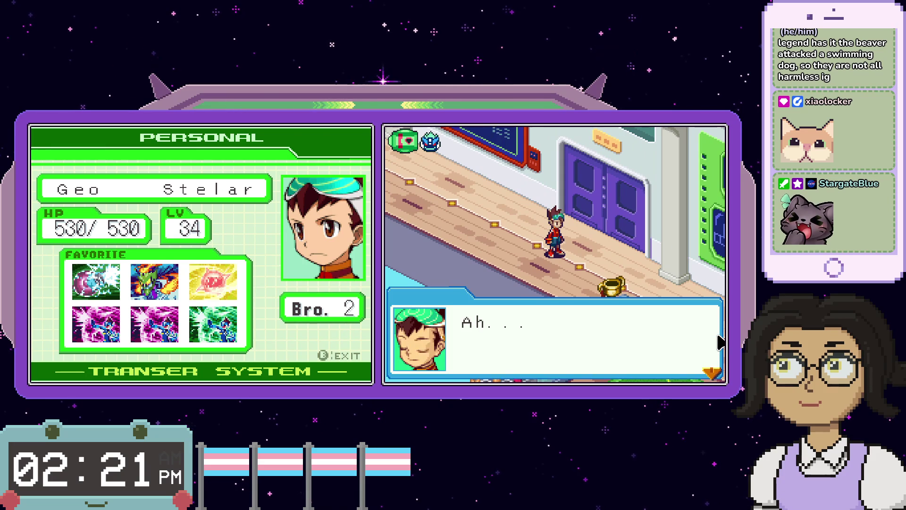
key("x")
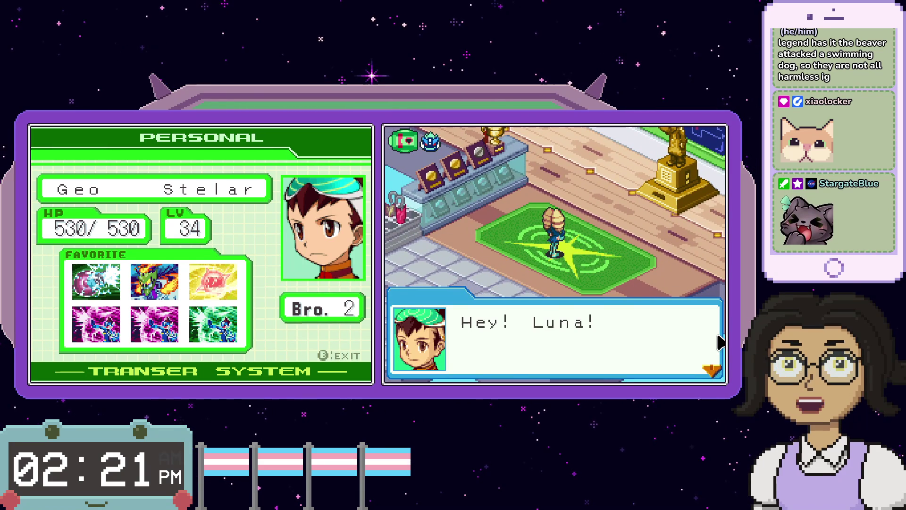
key("x")
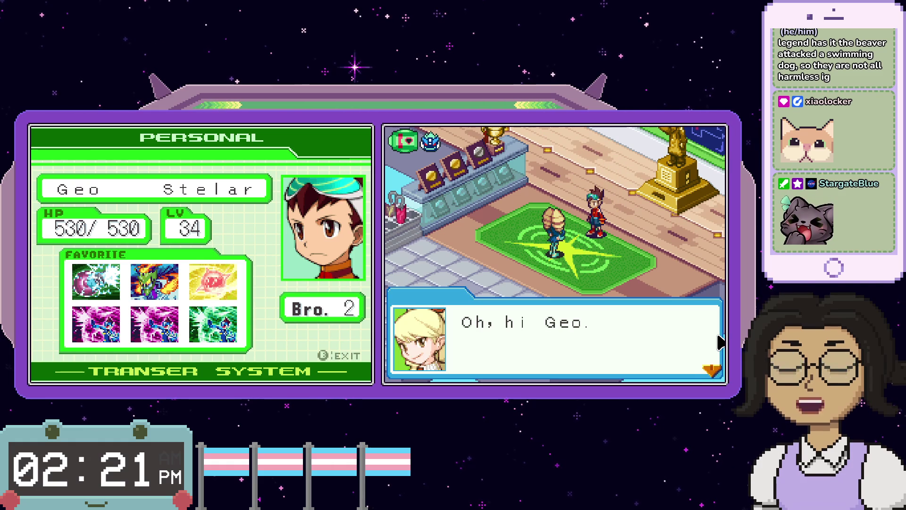
key("x")
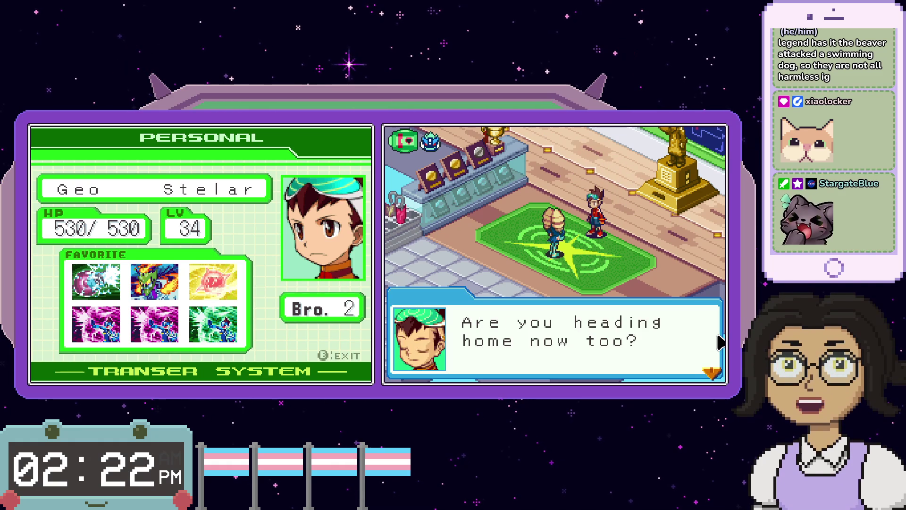
key("x")
- Advance through Luna's inner monologue and Geo asking if she's OK until the Transer rings
key("x")
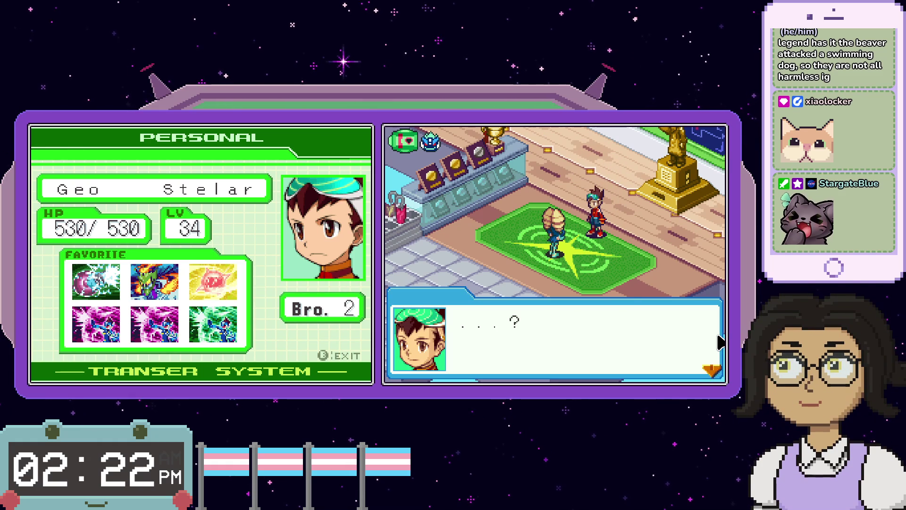
key("x")
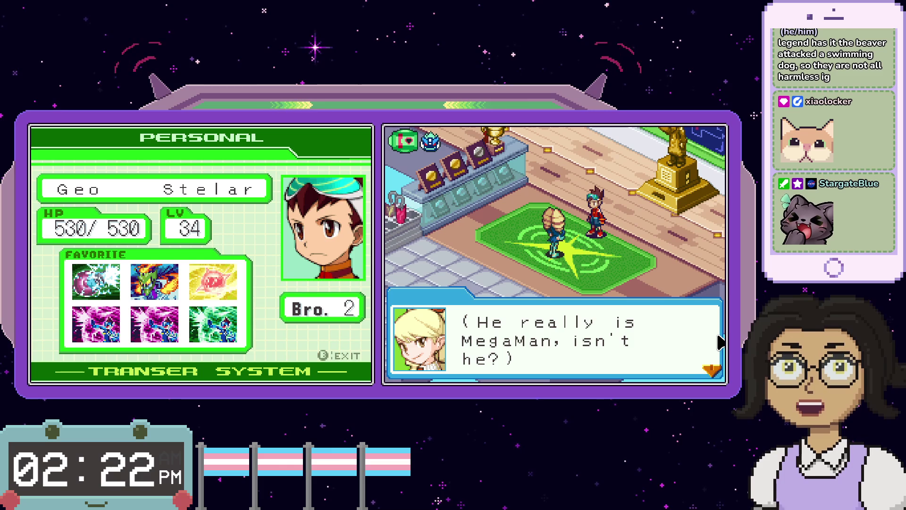
key("x")
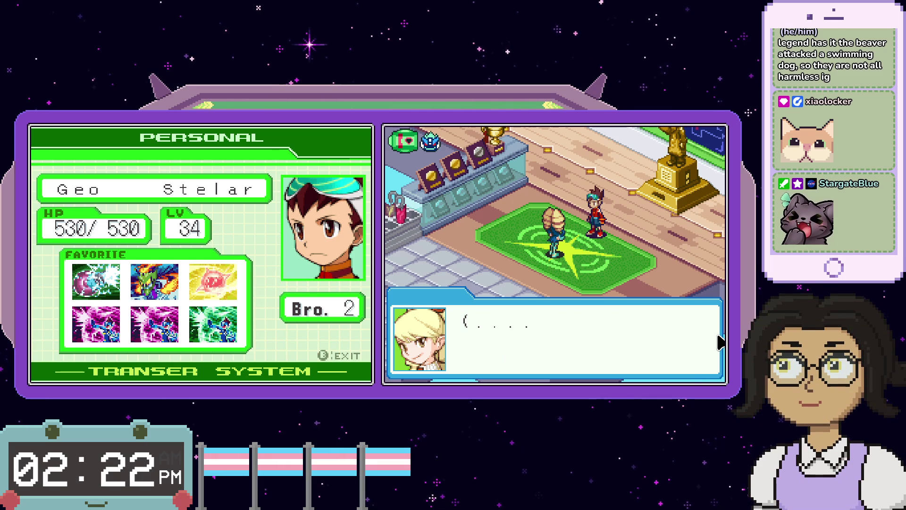
key("x")
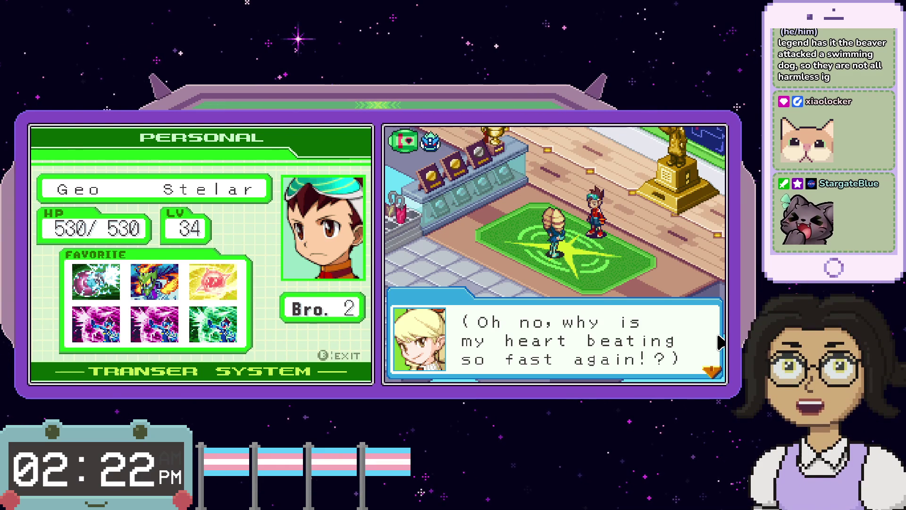
key("x")
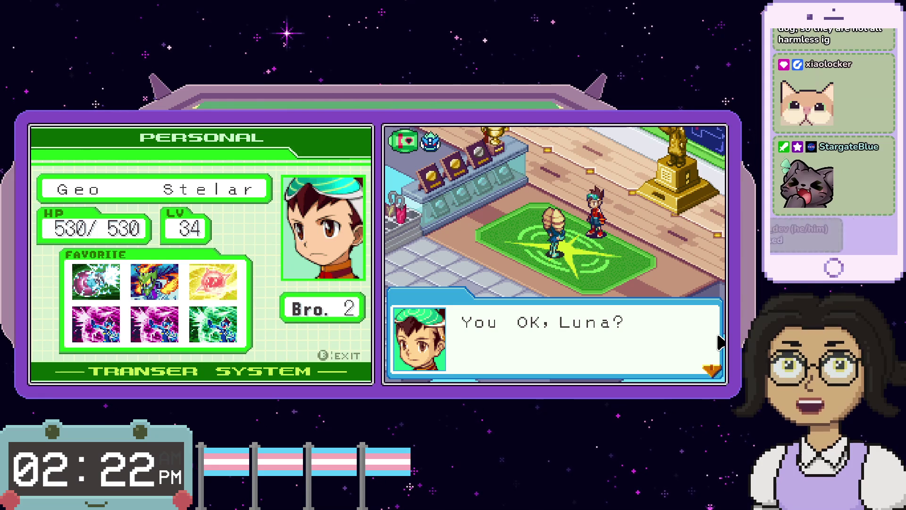
key("x")
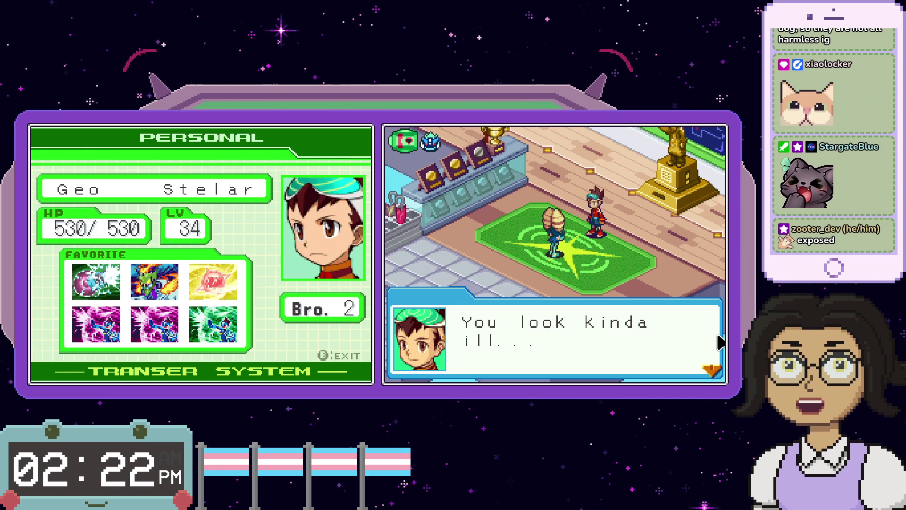
key("x")
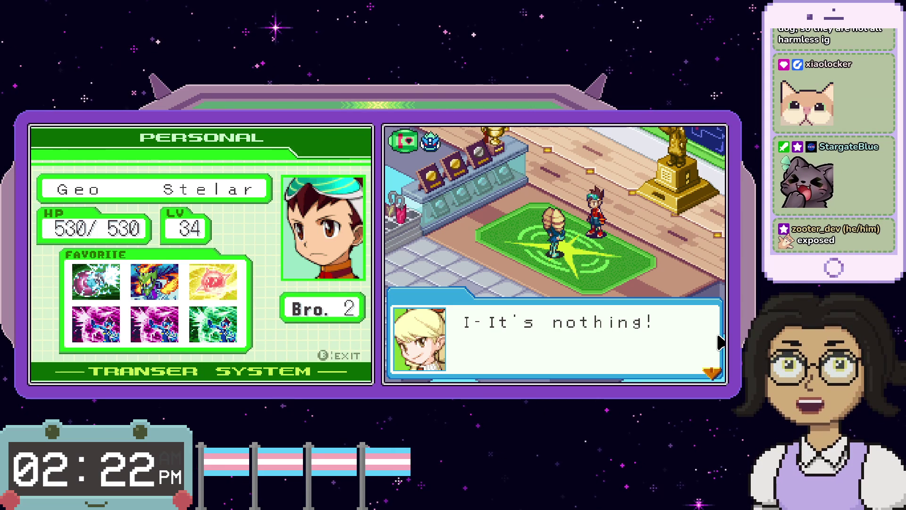
key("x")
key("x")
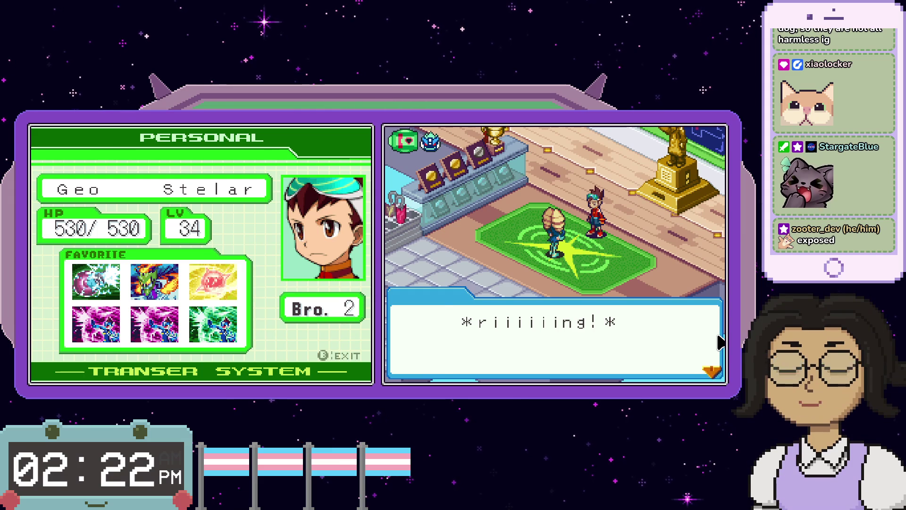
- Answer the Transer and advance the caller's Time Square summons until Geo asks what it meant
key("x")
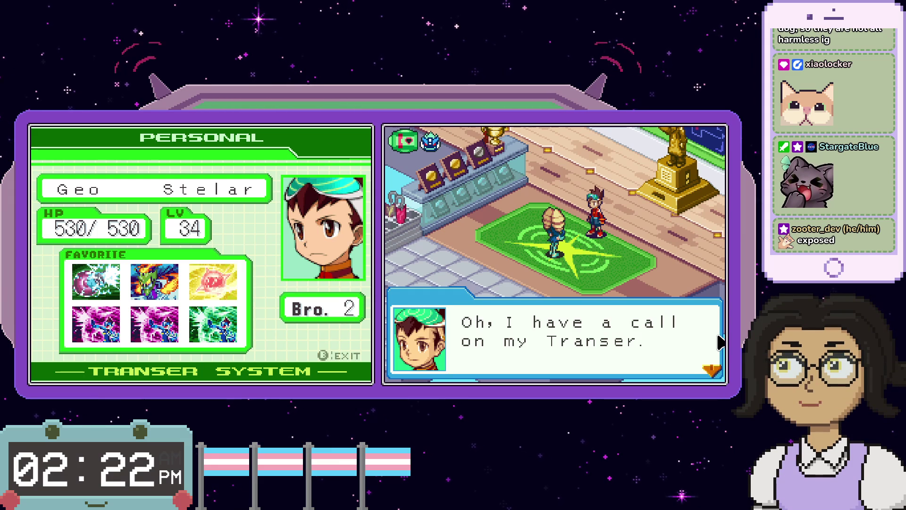
key("x")
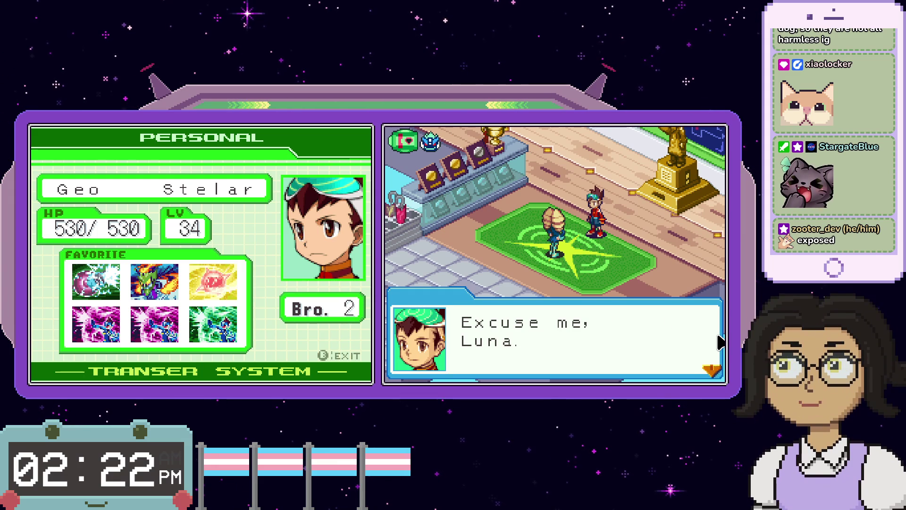
key("x")
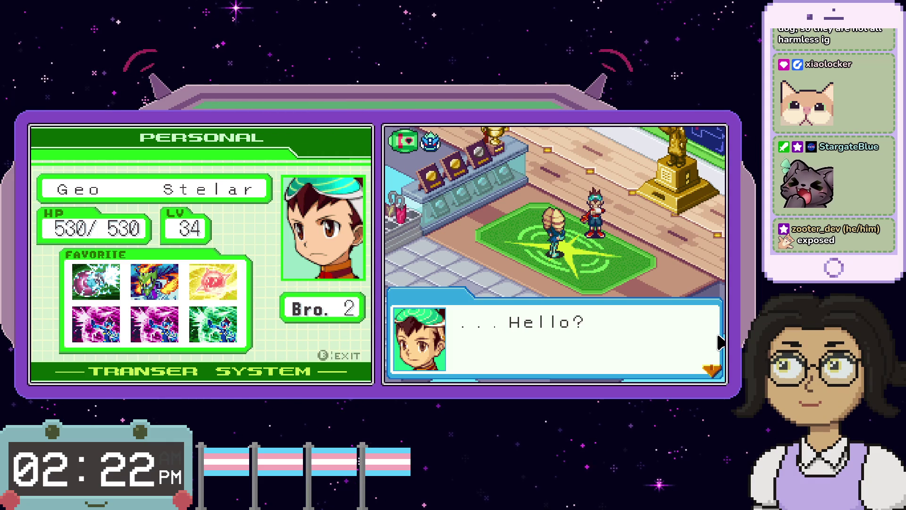
key("x")
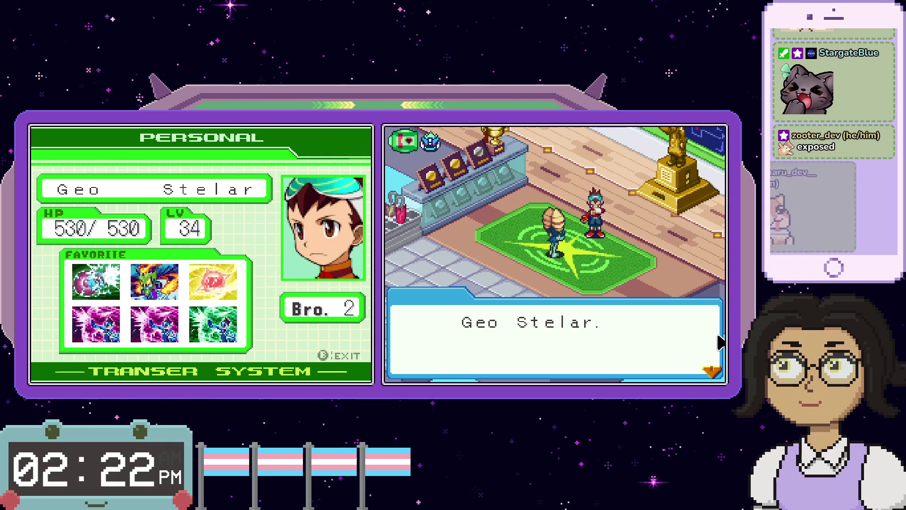
key("x")
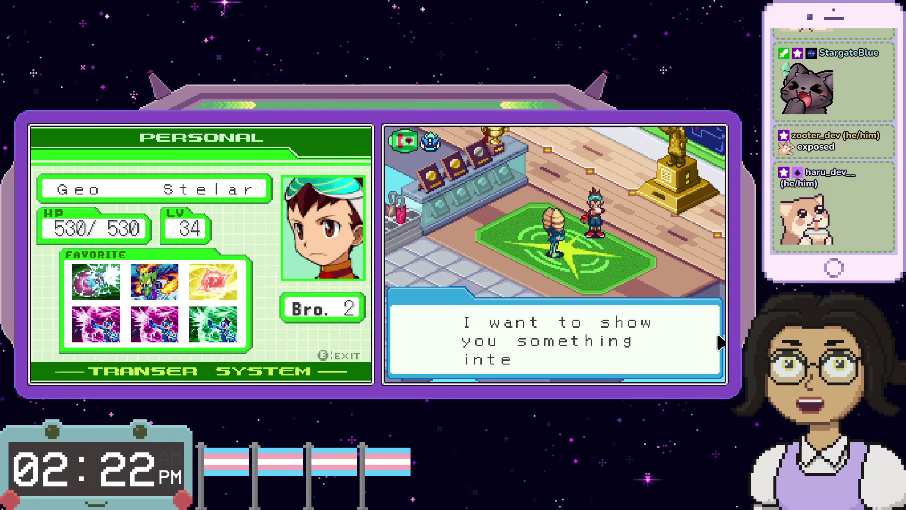
key("x")
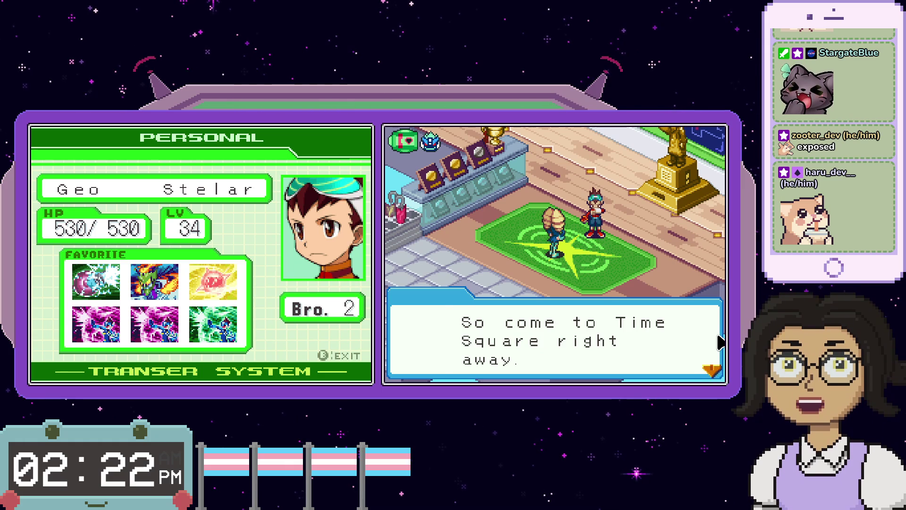
key("x")
key("x")
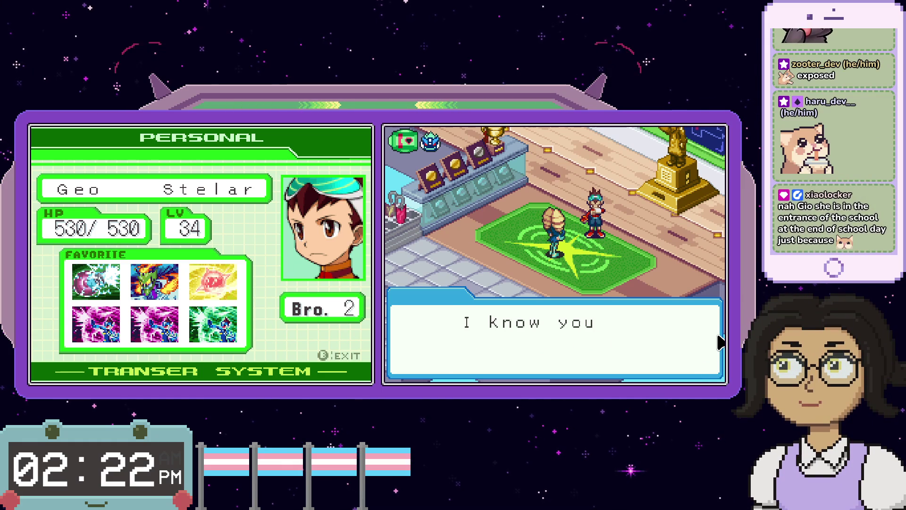
key("x")
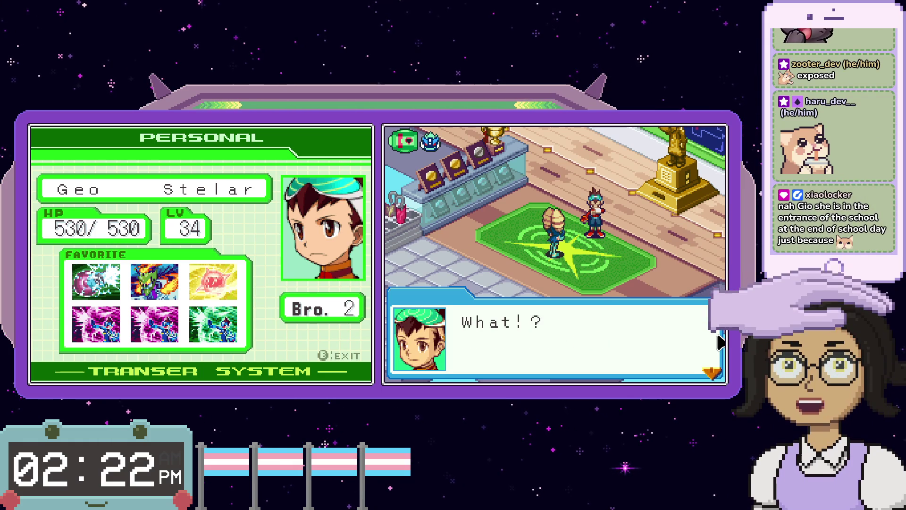
key("x")
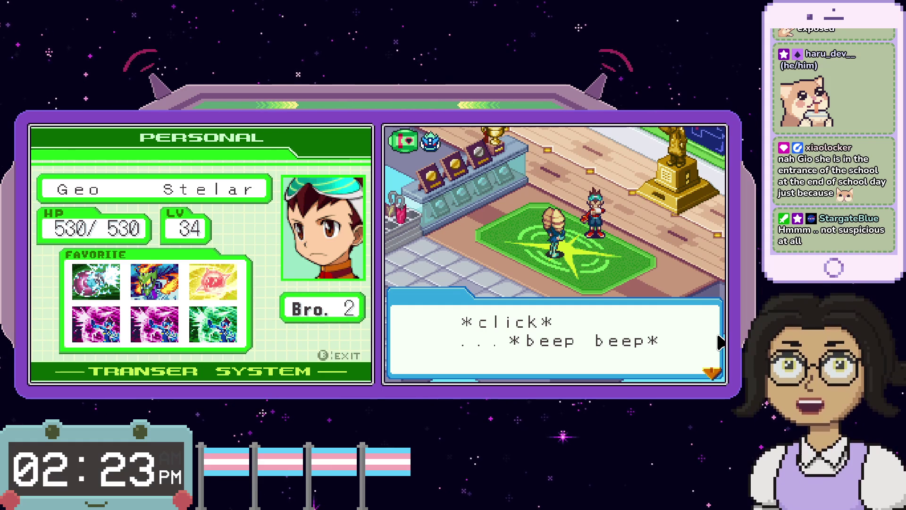
key("x")
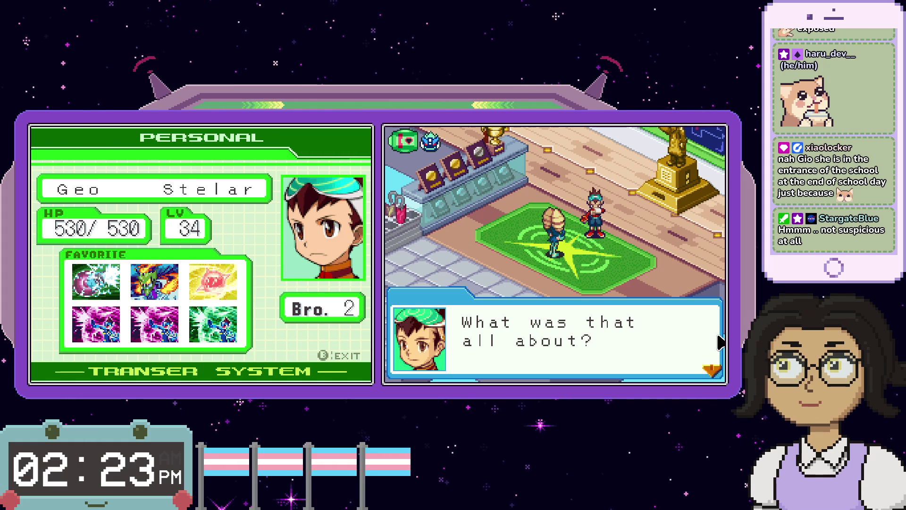
key("x")
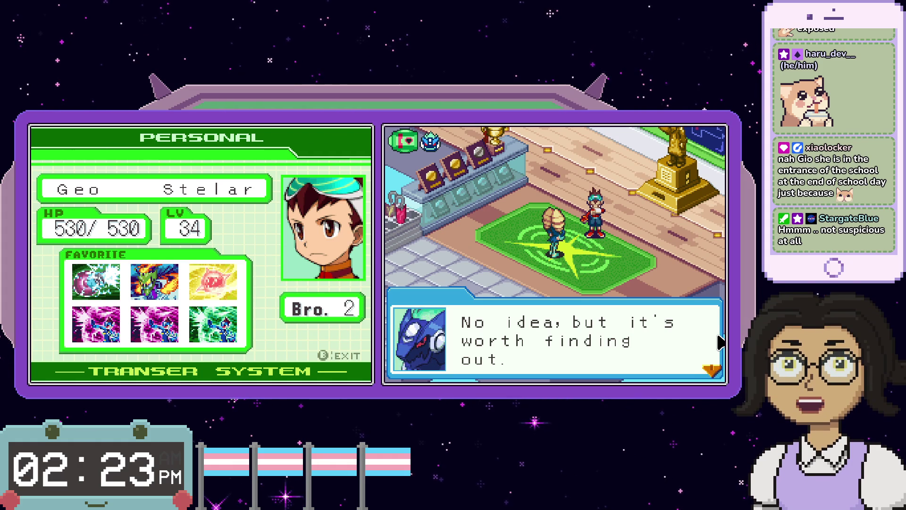
- Advance Omega-Xis's urging and Luna's interruption until Geo says he'll check out Time Square
key("x")
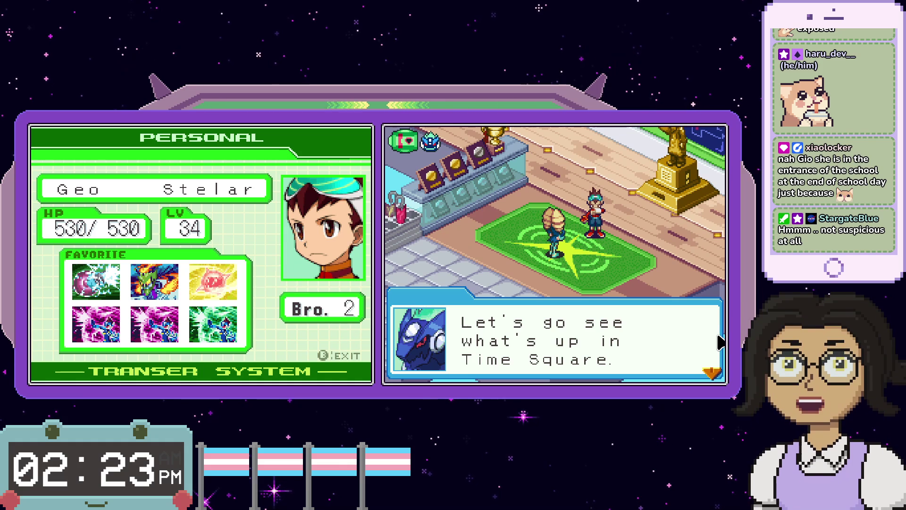
key("x")
key("x")
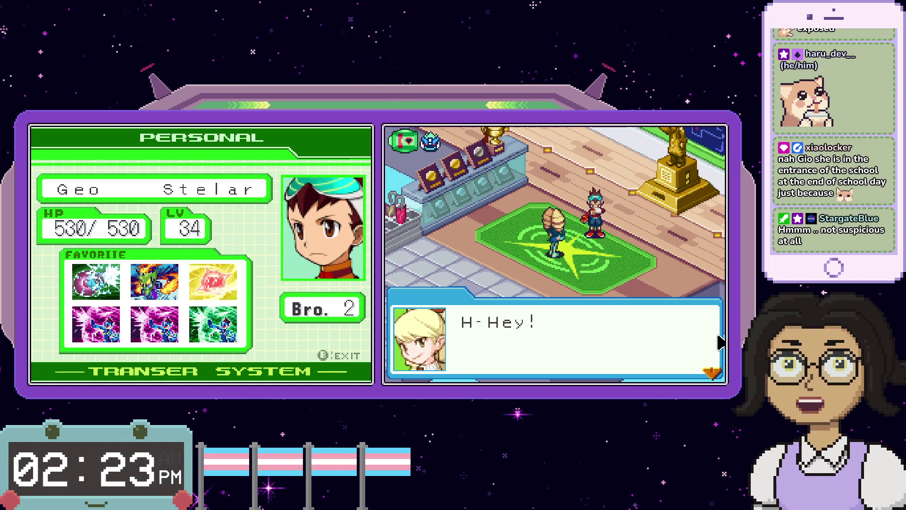
key("x")
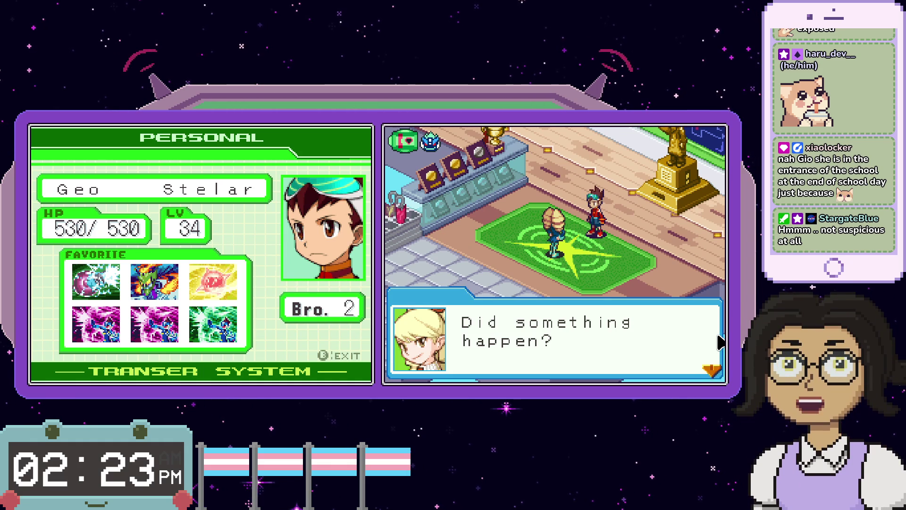
key("x")
key("x")
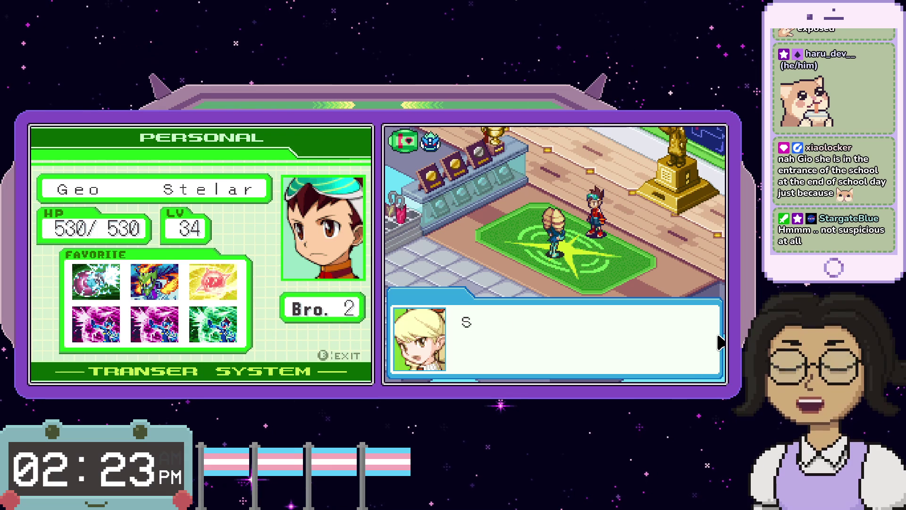
key("x")
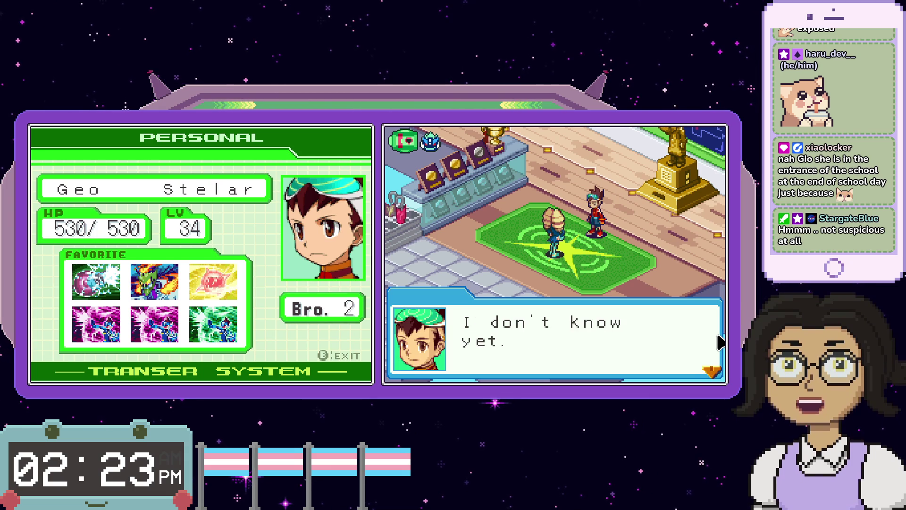
key("x")
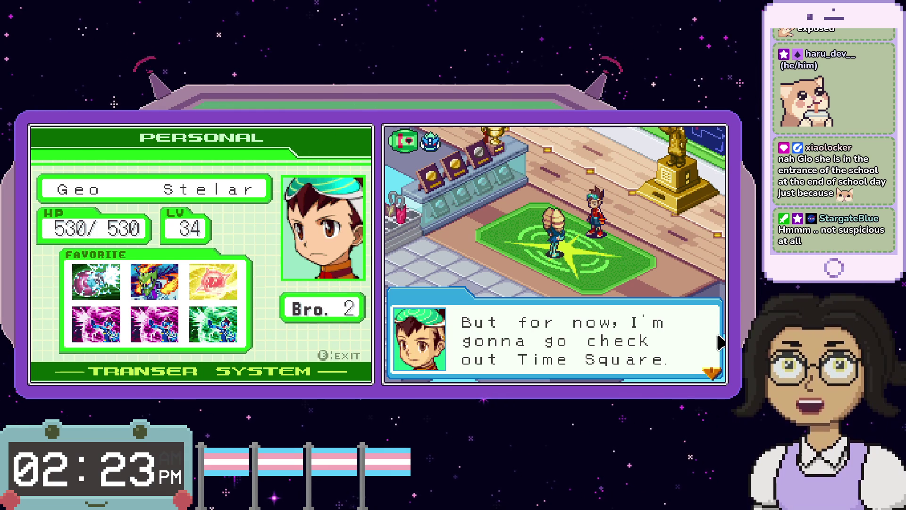
key("x")
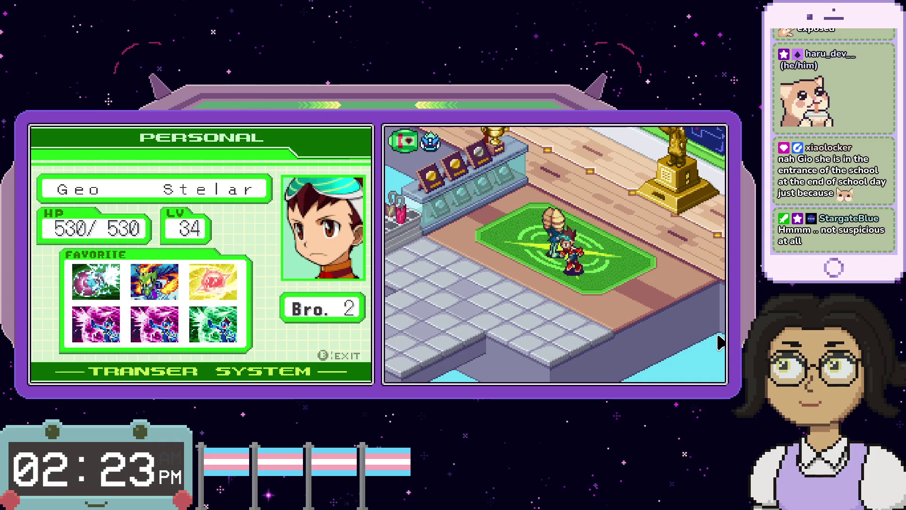
- Advance through Luna's warning and insistence on helping until Geo thanks her
key("x")
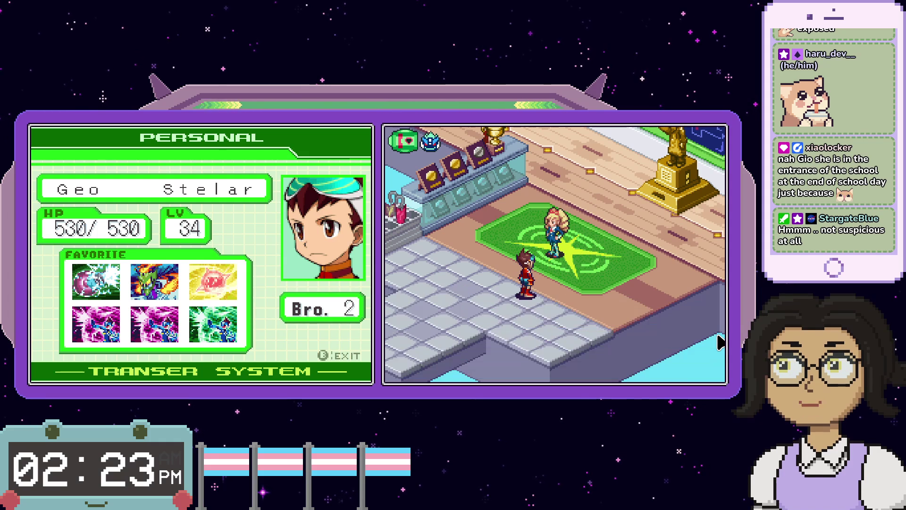
key("x")
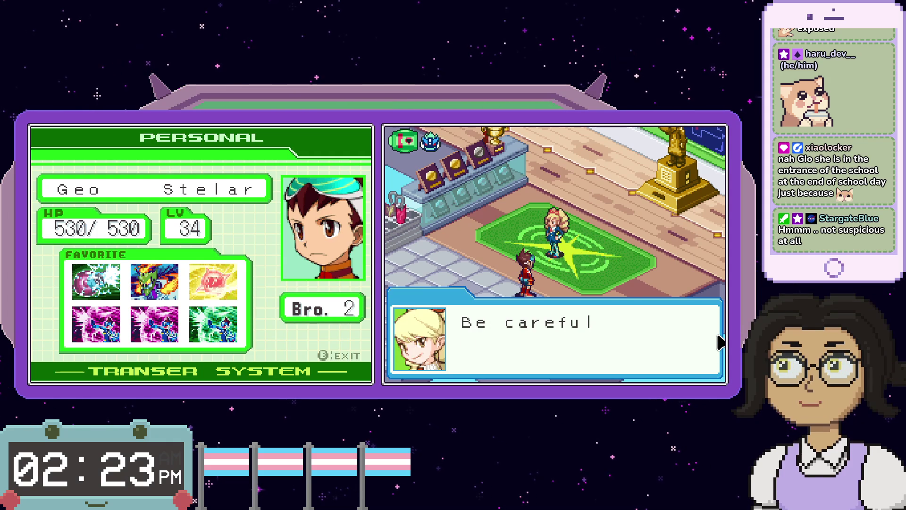
key("x")
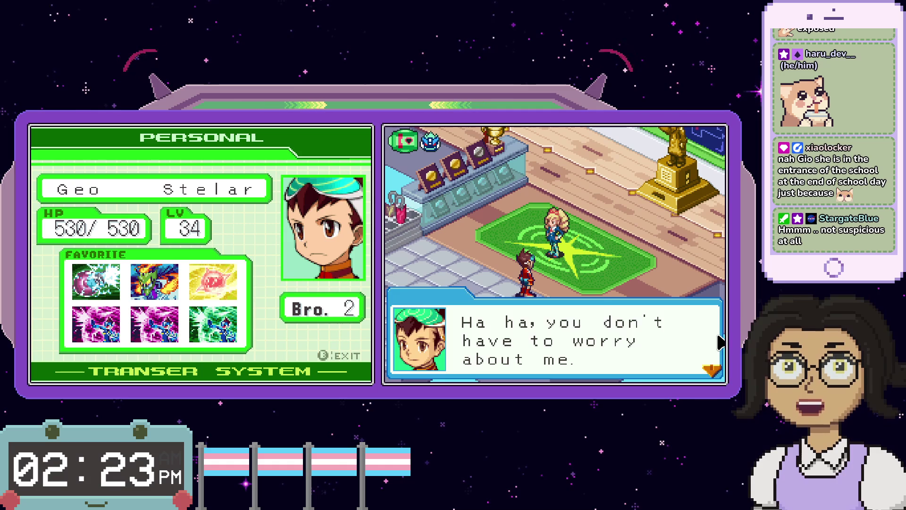
key("x")
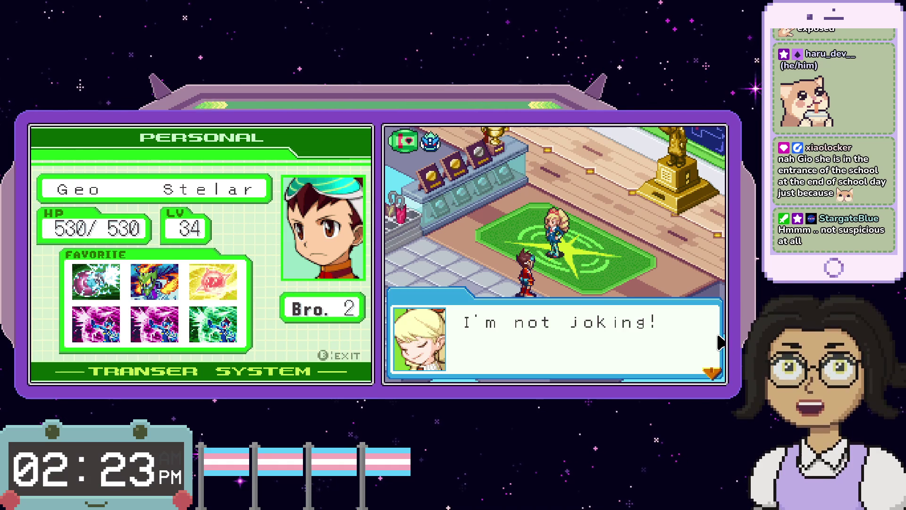
key("x")
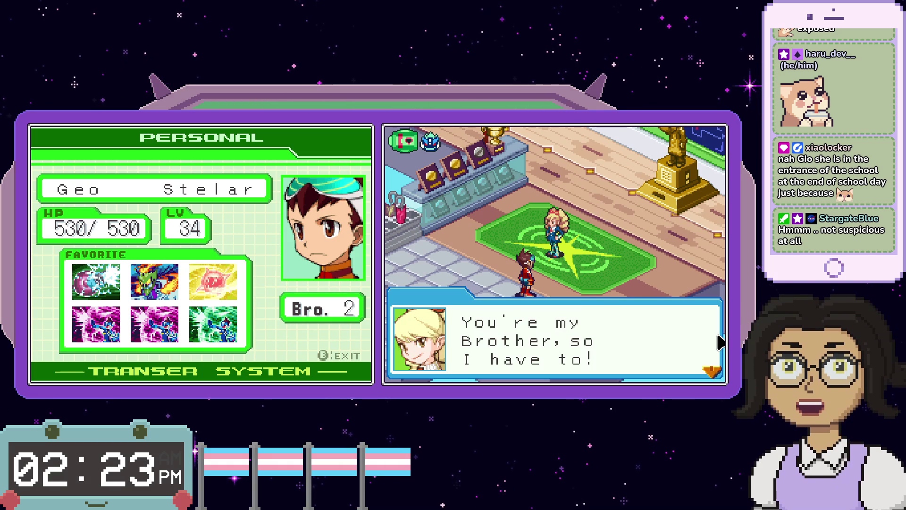
key("x")
key("x")
key("x")
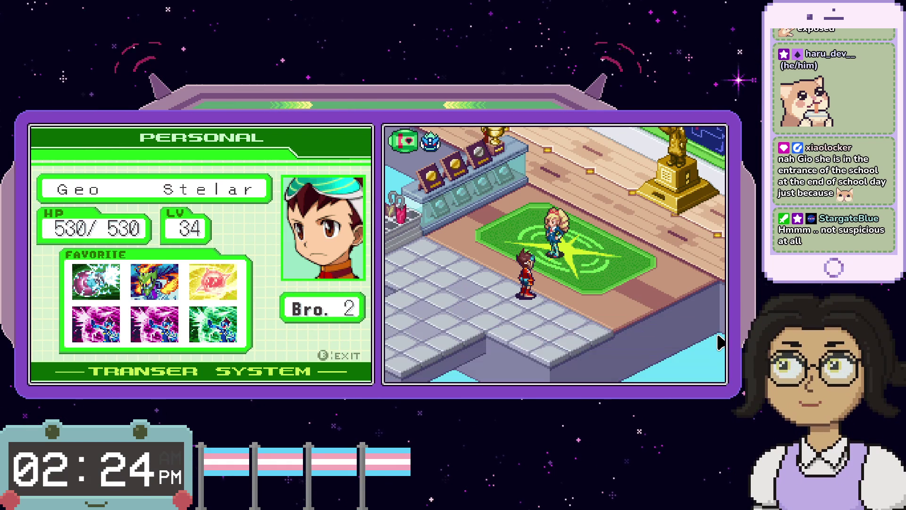
- Walk Geo down and left out of the trophy room, dismissing Luna's silent line
key("Down")
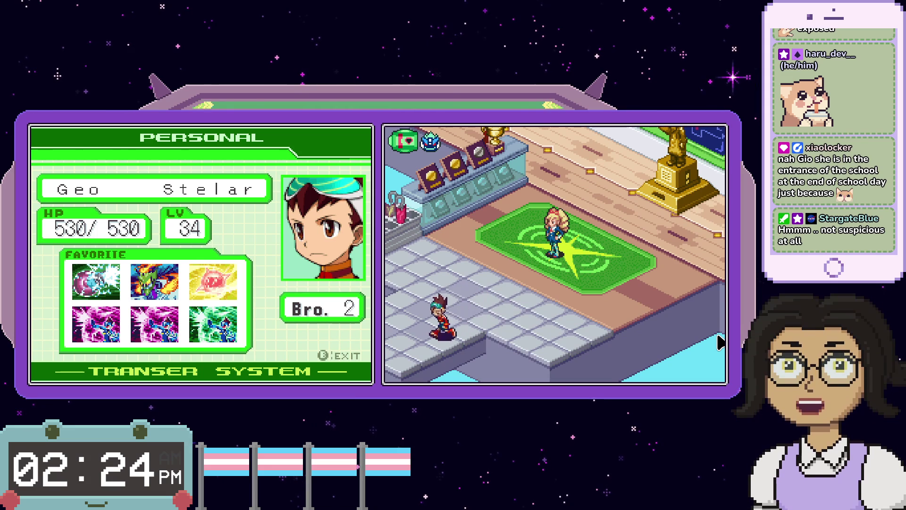
key("Left")
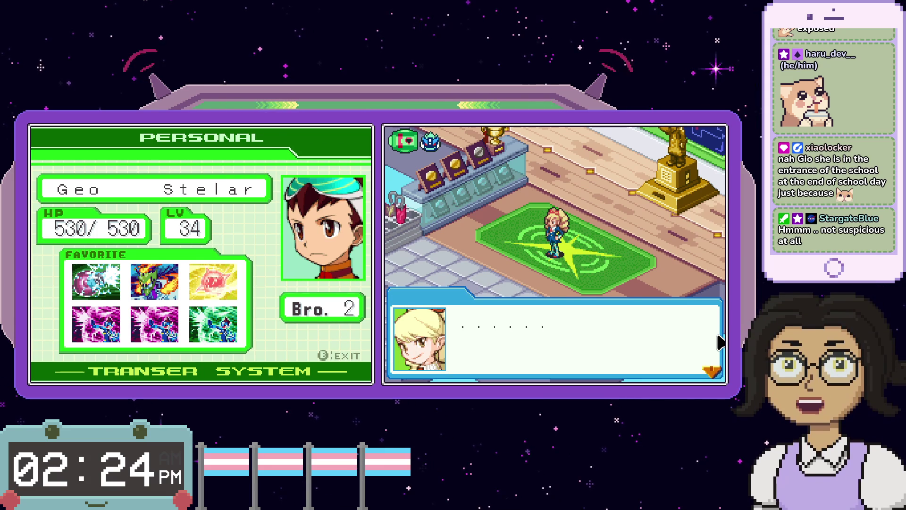
key("x")
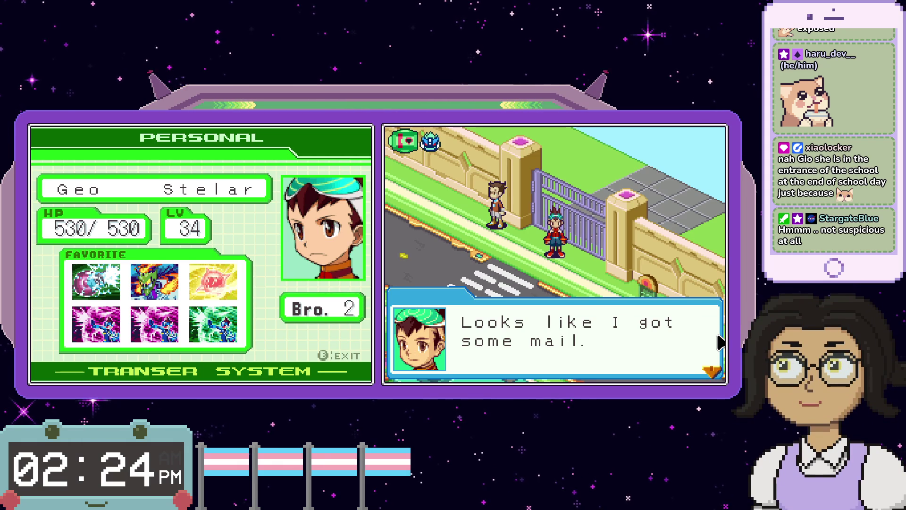
- Dismiss Geo's 'Looks like I got some mail' remark so the scene fades out
key("x")
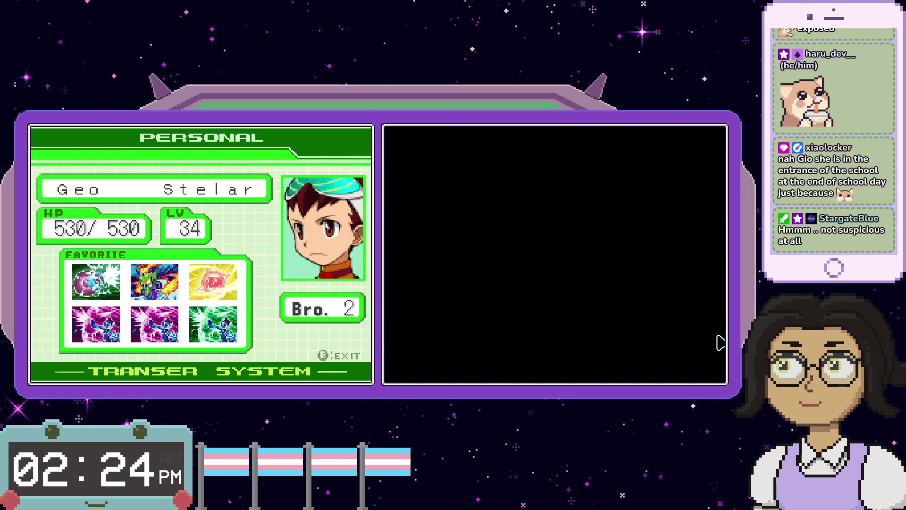
- Navigate the Transer menu to E-MAIL and open the inbox
key("Right")
key("Left")
key("Right")
key("Right")
key("Down")
key("x")
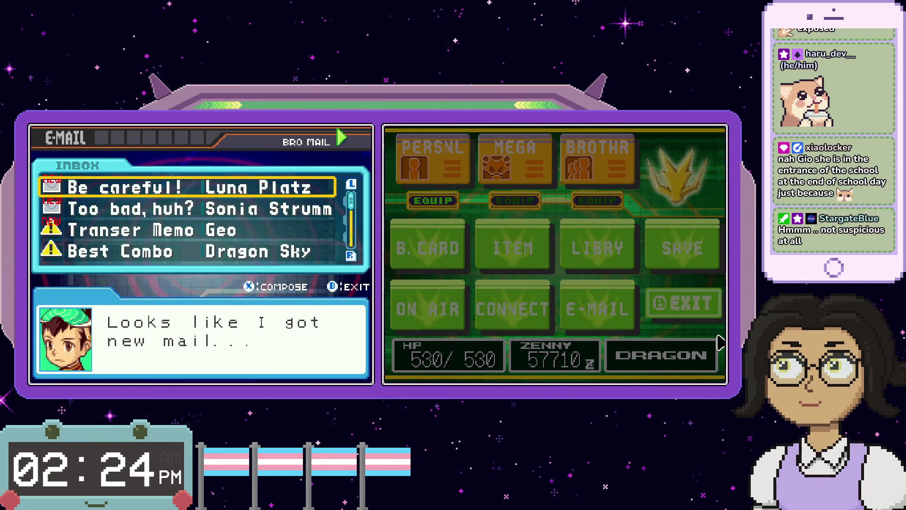
- Read every page of the Transer Memo message
key("Down")
key("Down")
key("Down")
key("Down")
key("Up")
key("Up")
key("x")
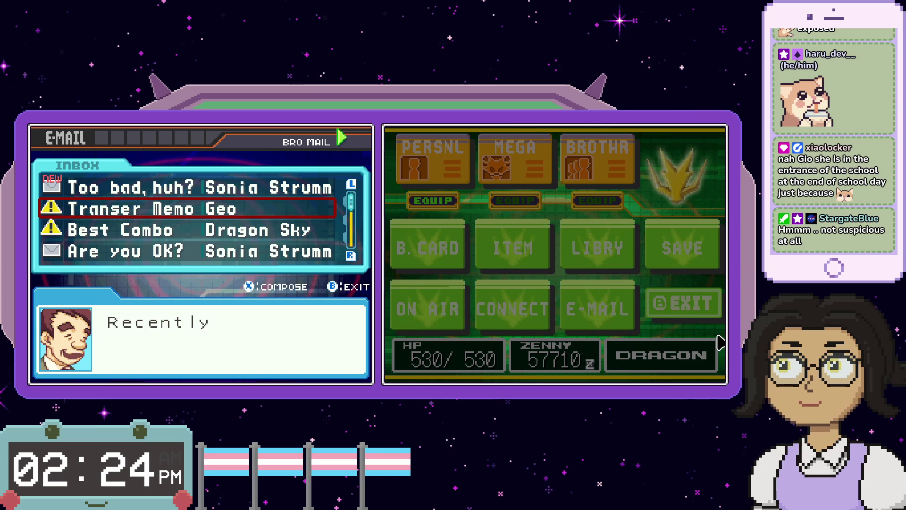
key("x")
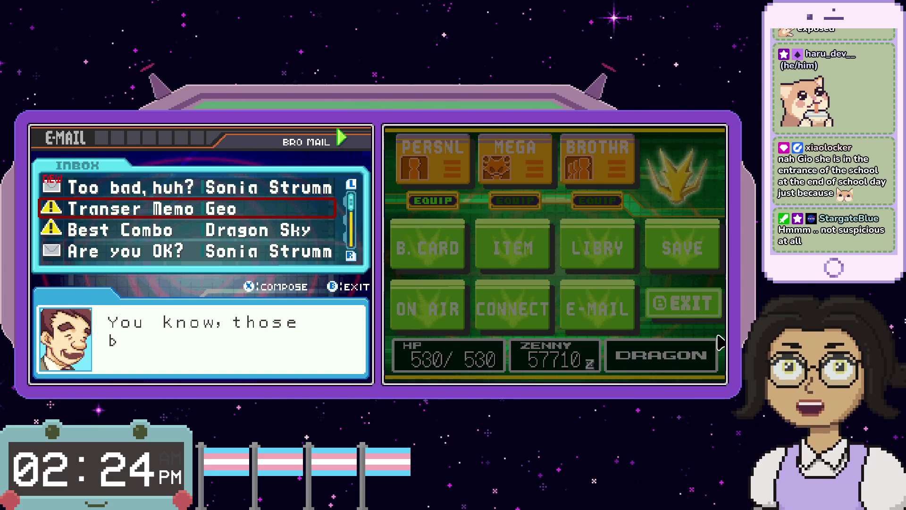
key("x")
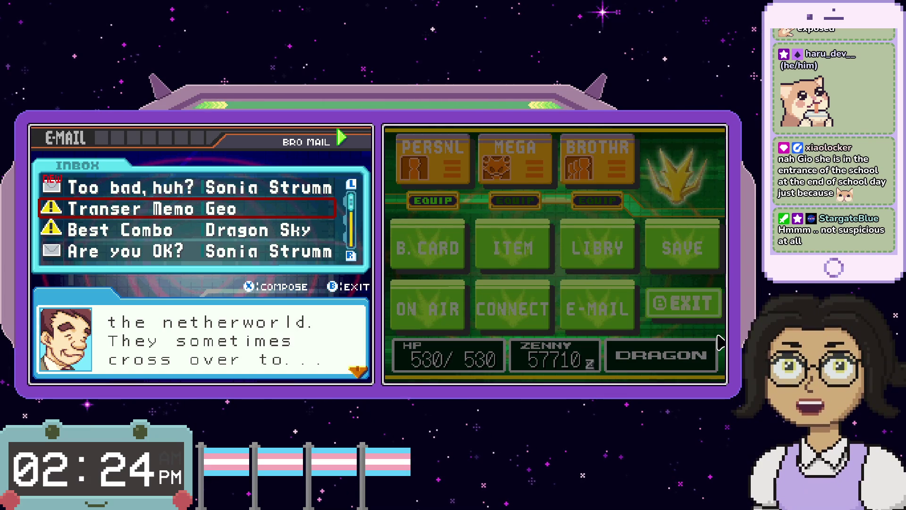
key("x")
key("x")
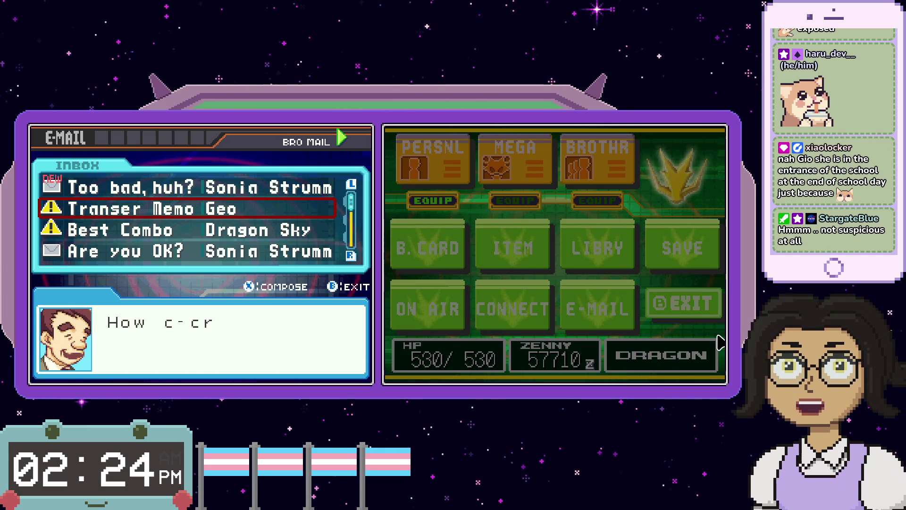
- Read the 'Too bad, huh?' message, then open and read 'Be careful!'
key("Down")
key("Up")
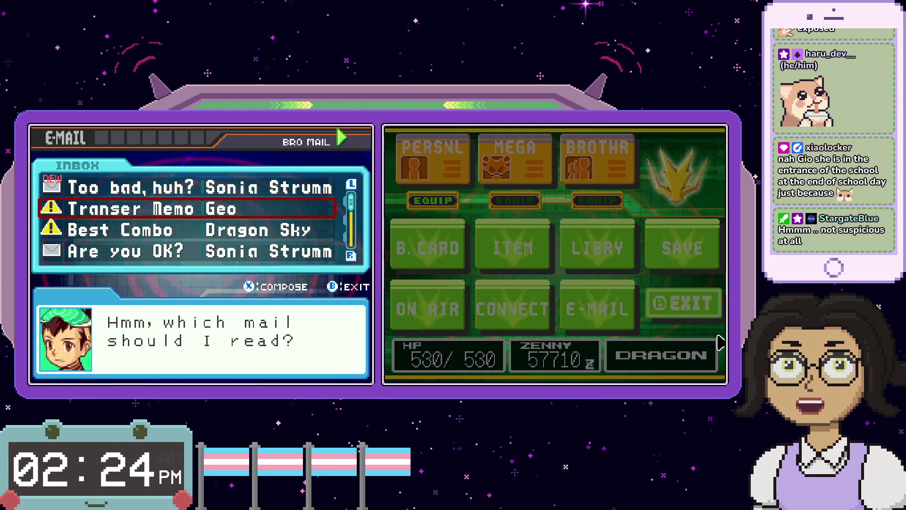
key("Up")
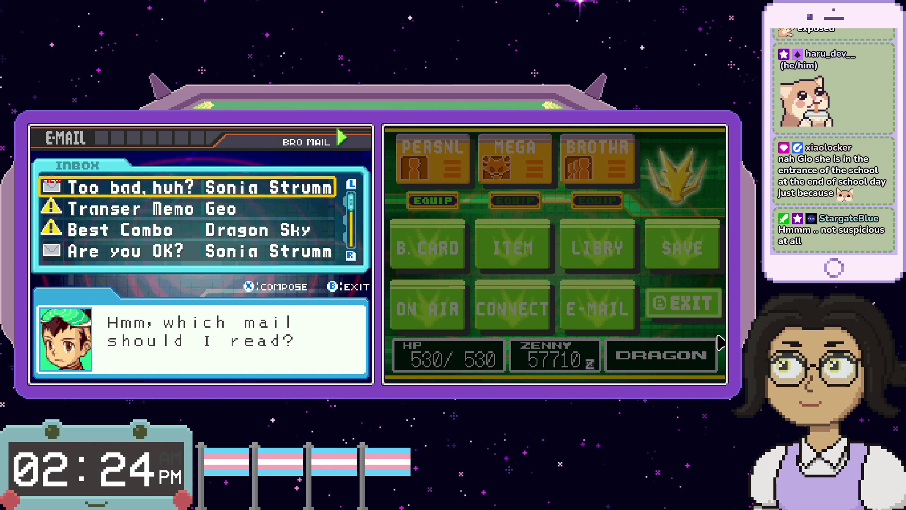
key("Return")
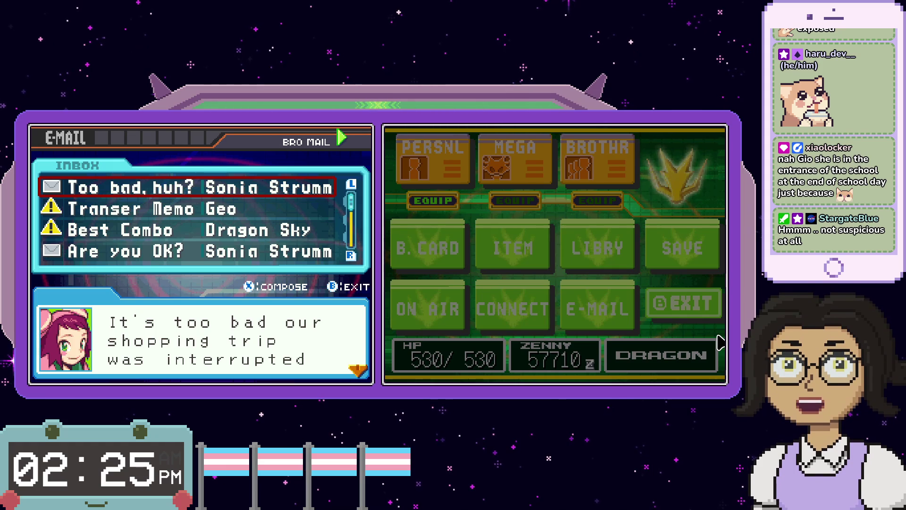
key("Return")
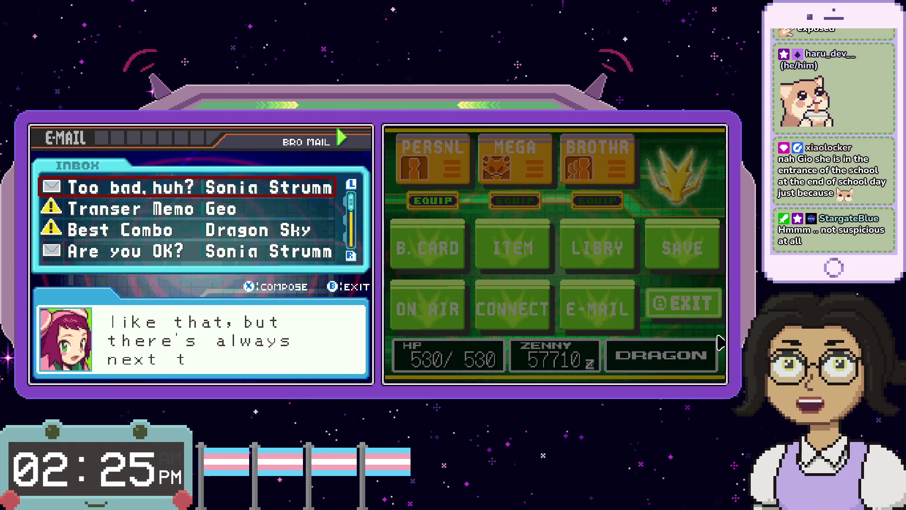
key("Return")
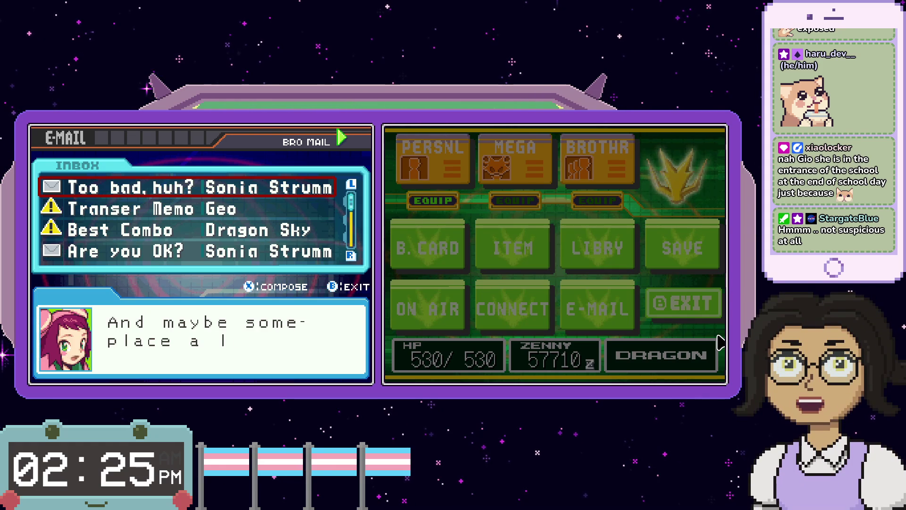
key("Return")
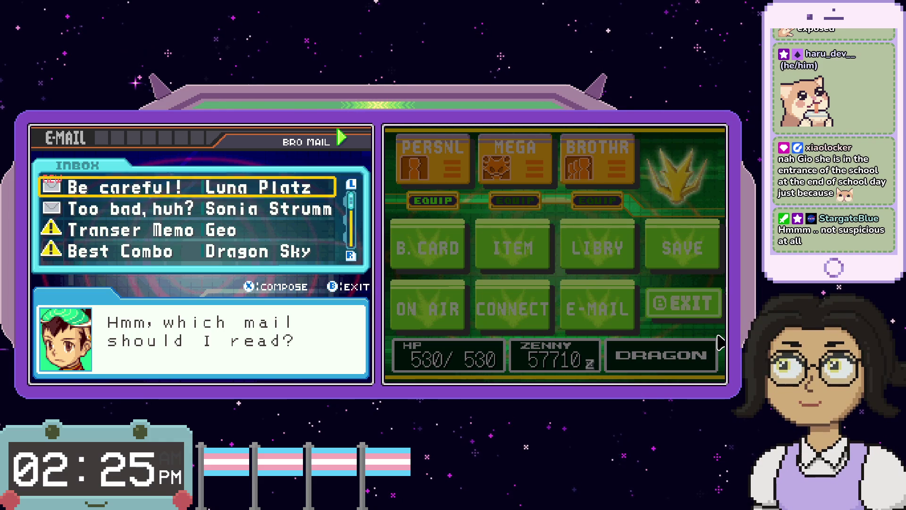
key("x")
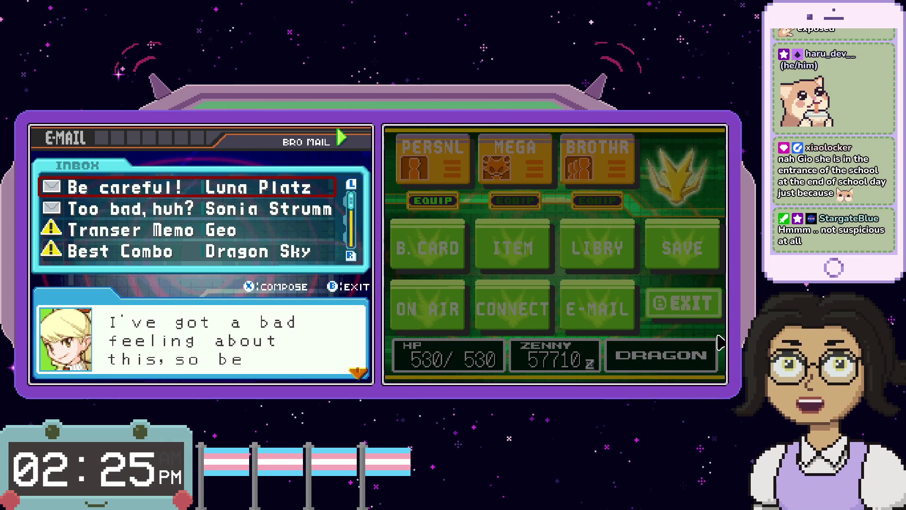
key("x")
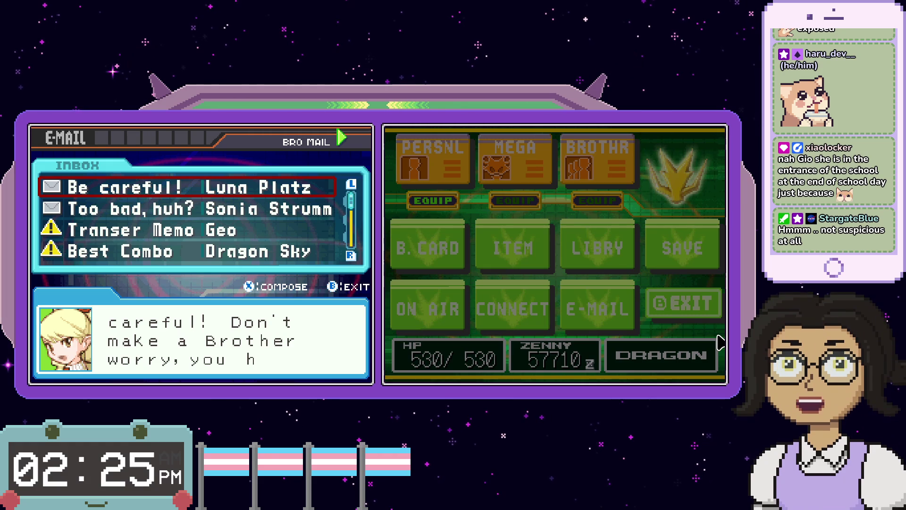
- Finish the 'Be careful!' message and close the inbox and menu to resume play
key("x")
key("z")
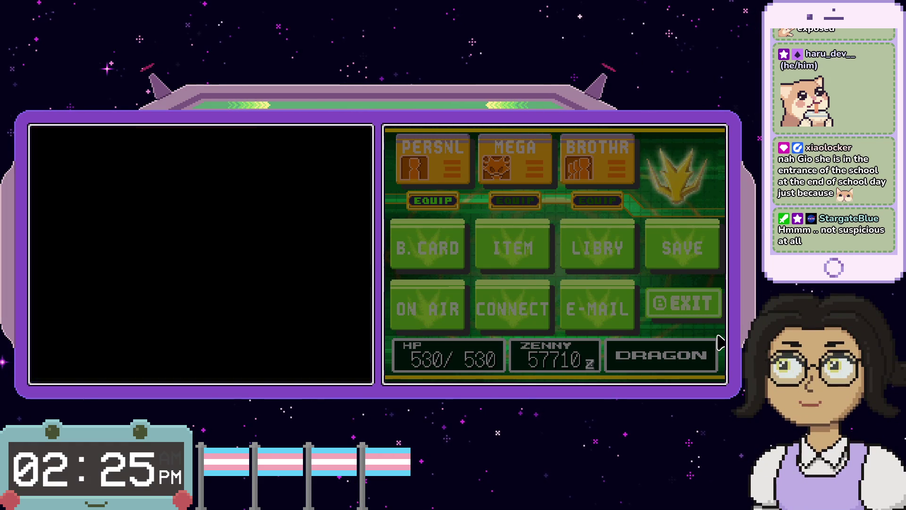
key("x")
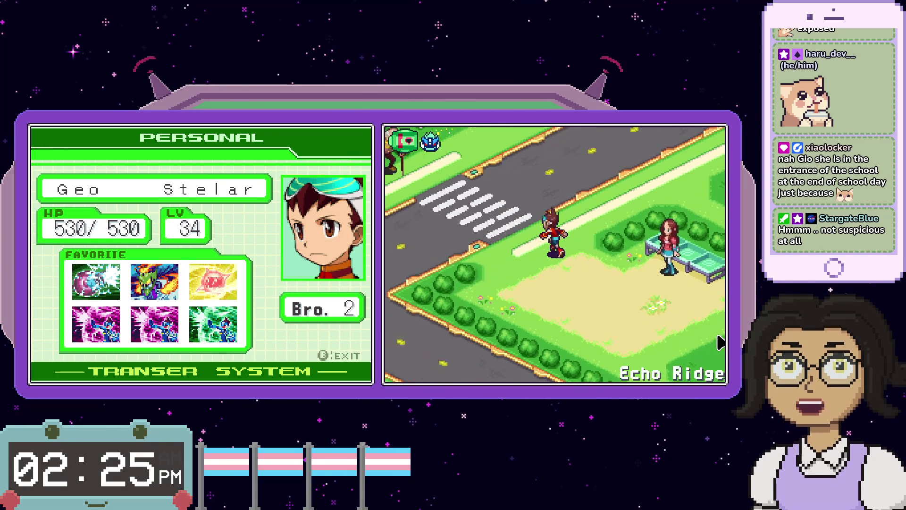
- Walk along the Echo Ridge sidewalk into the Big Wave shop
key("Left")
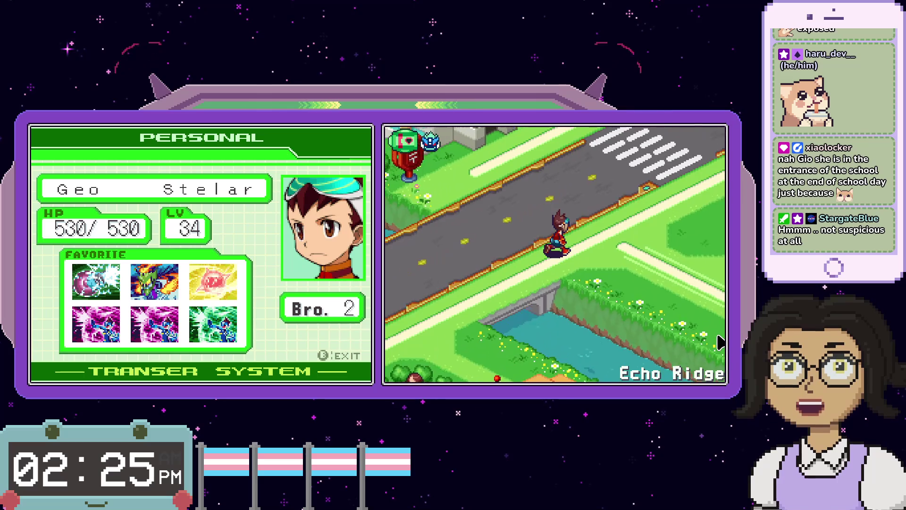
key("Right")
key("Left")
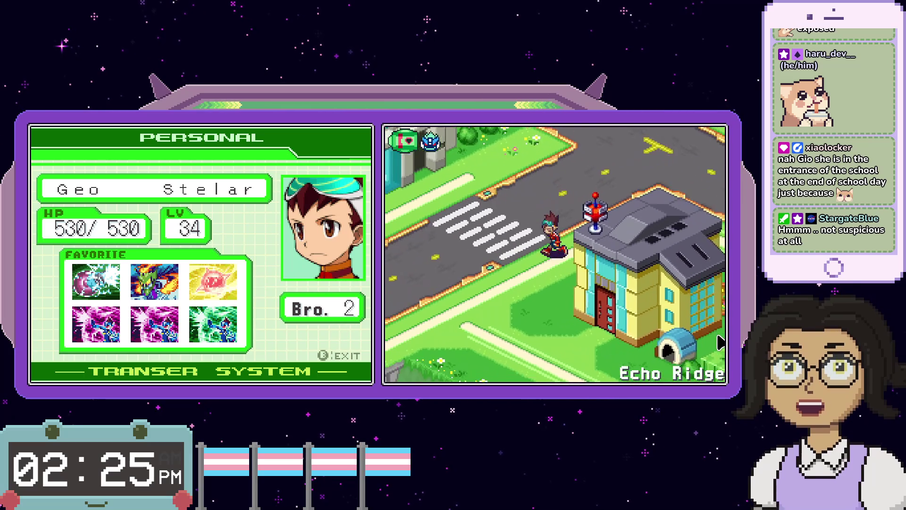
key("Right")
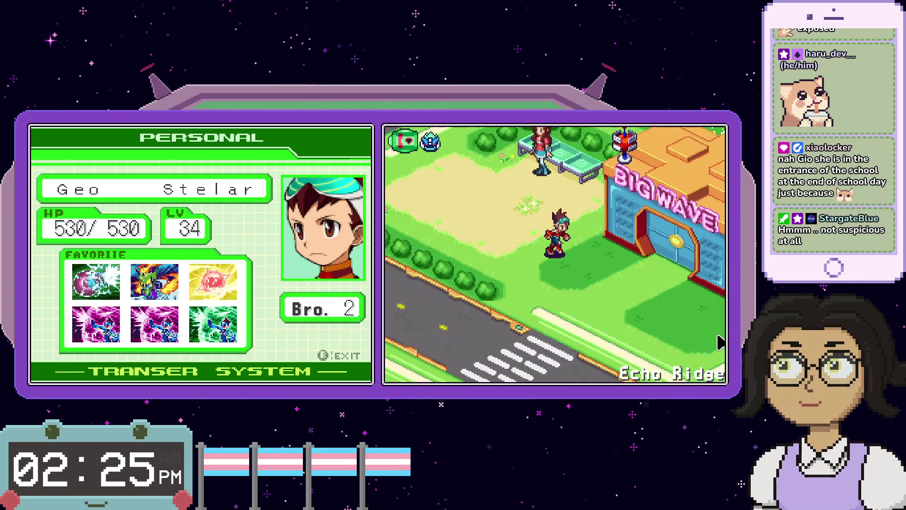
key("Right")
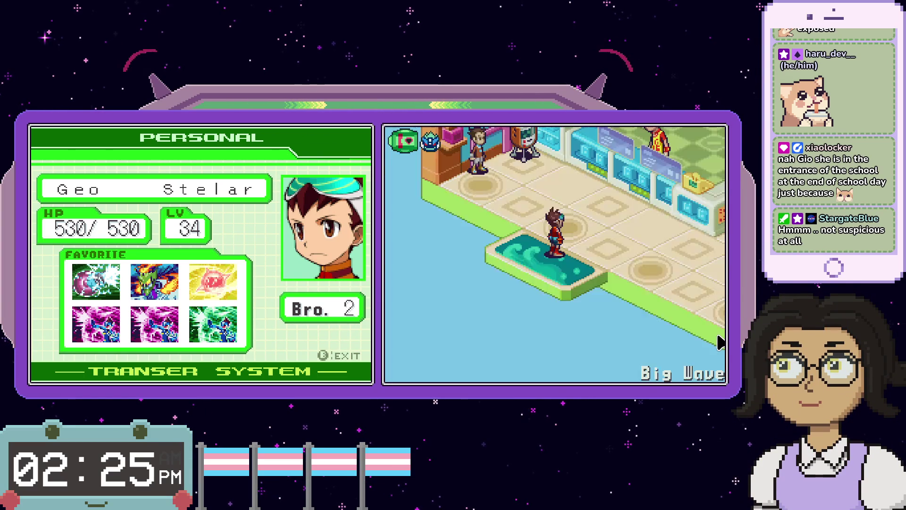
- Cross the shop to the CardTrader machine and talk to it
key("Right")
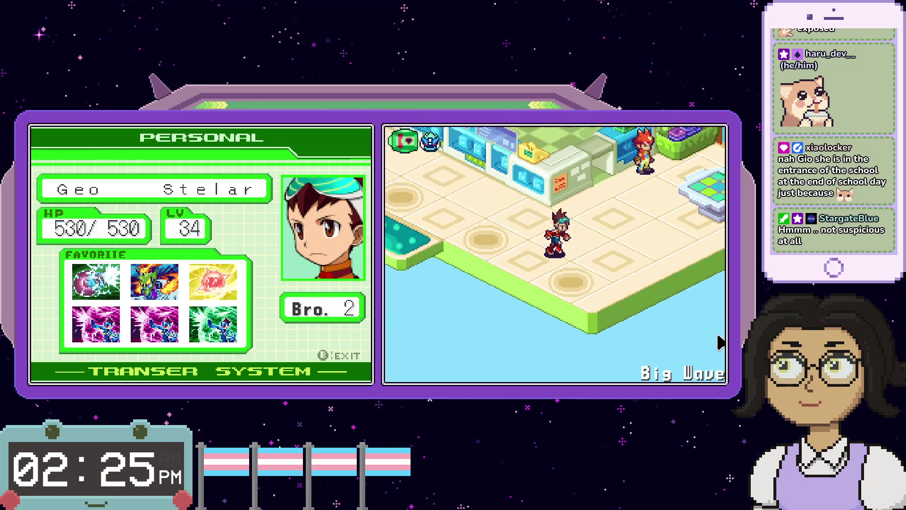
key("Right")
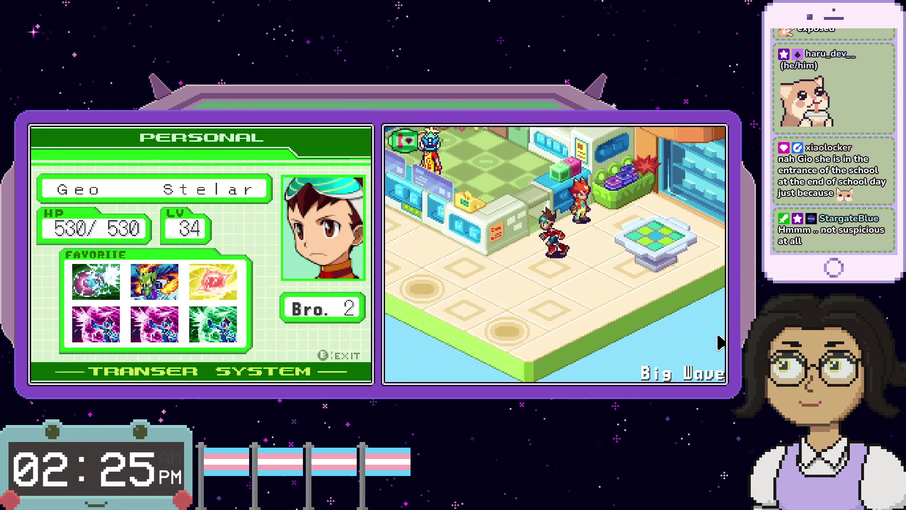
key("Left")
key("Up")
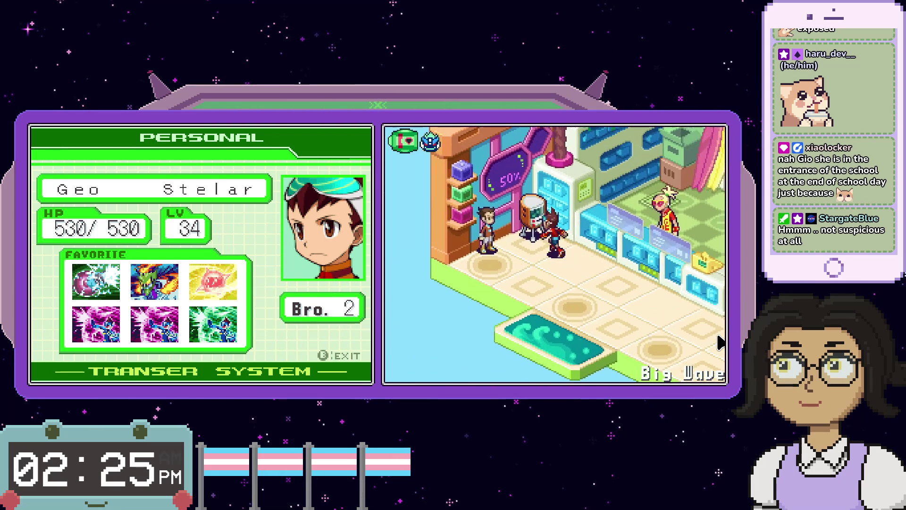
key("x")
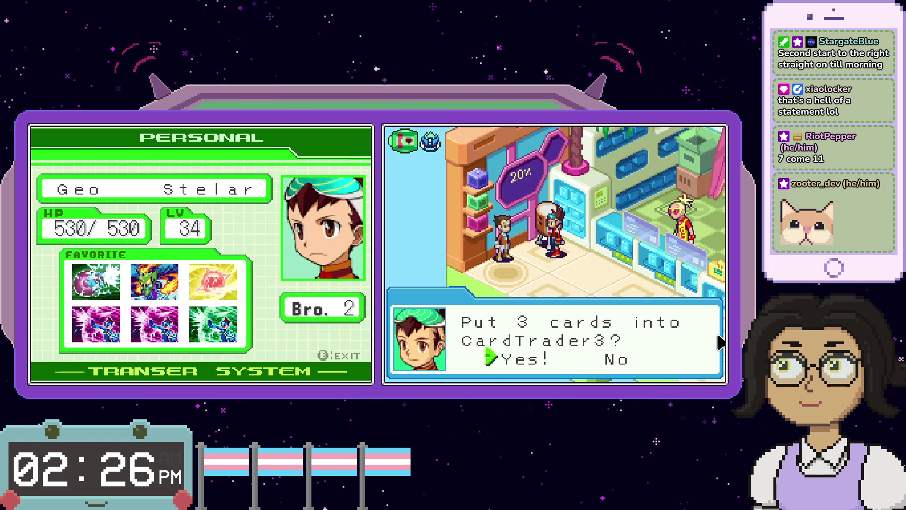
- Agree to put 3 cards into CardTrader3, quit the trader, and step onto the exit tile
key("x")
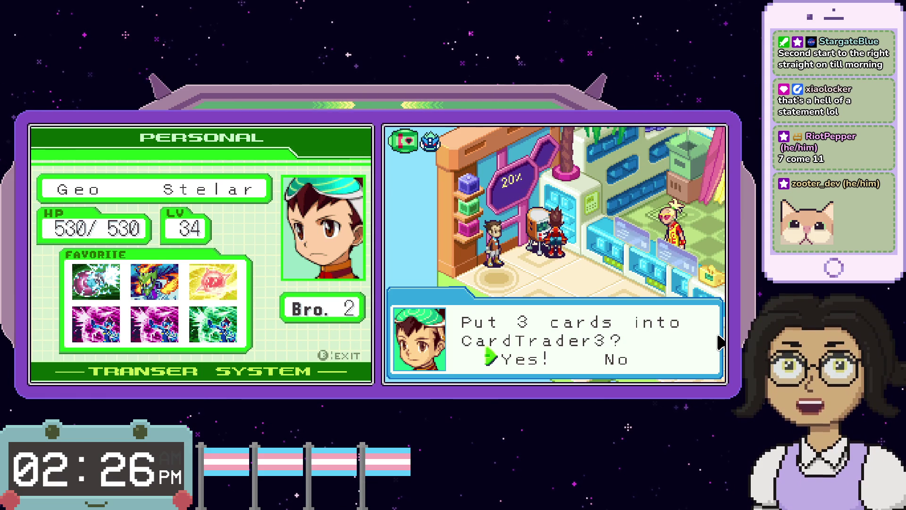
key("x")
key("z")
key("z")
key("z")
key("x")
key("Down")
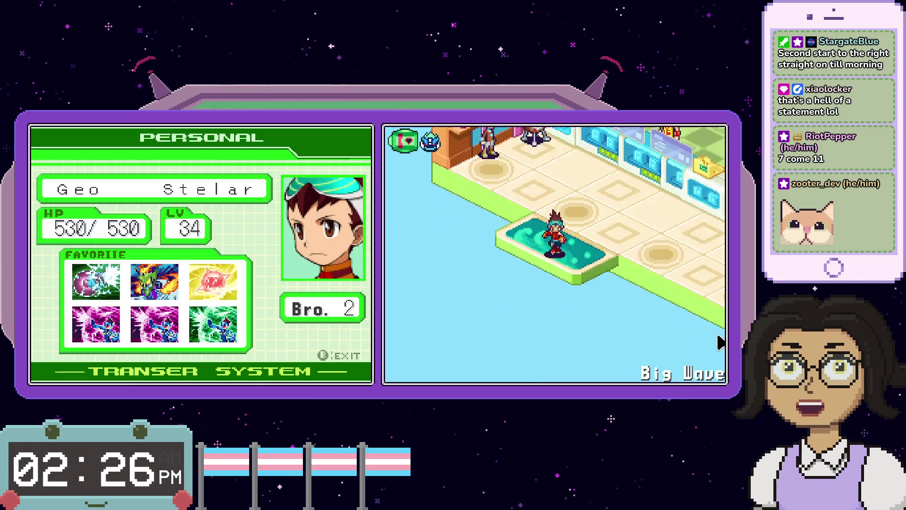
- Leave Big Wave and walk along Echo Ridge's road to the bus-stop signboard
key("x")
key("Left")
key("Up")
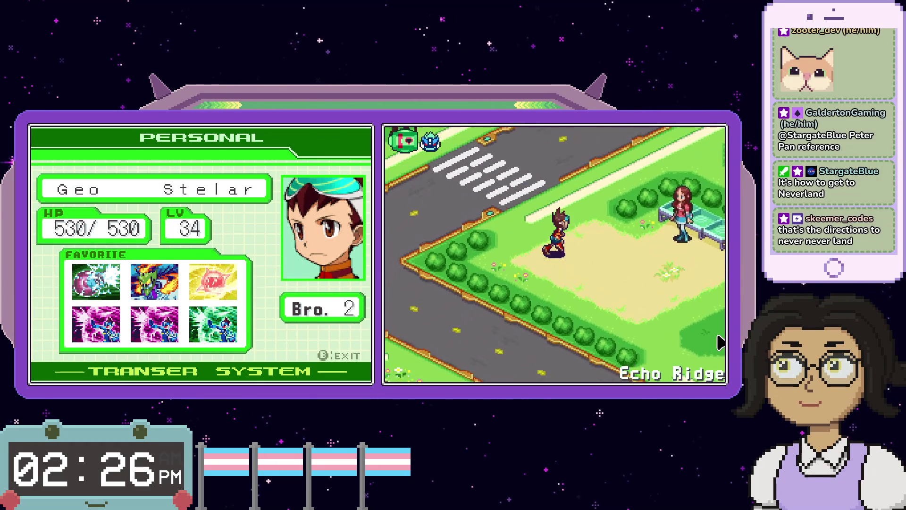
key("Left")
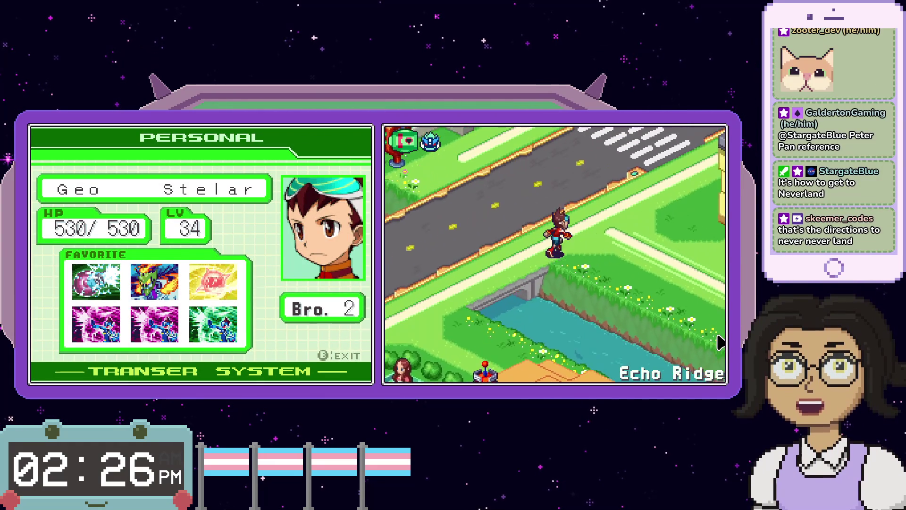
key("Up")
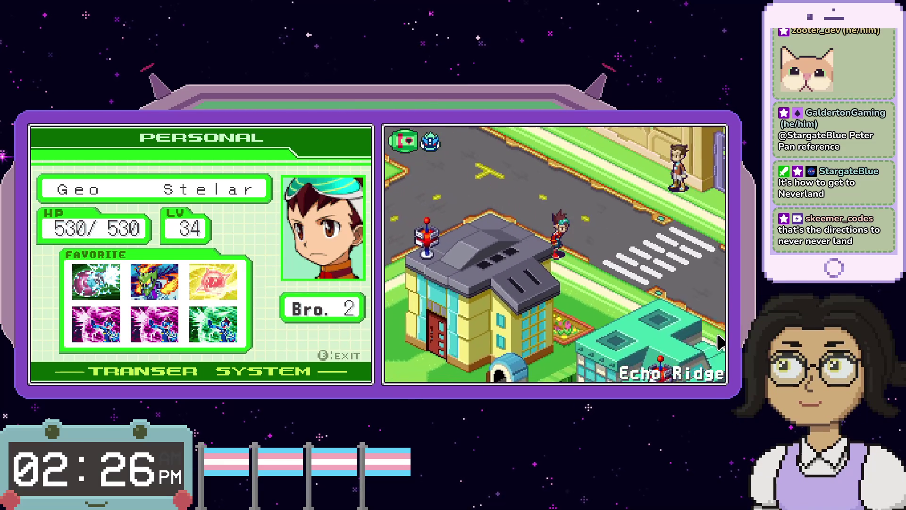
key("Right")
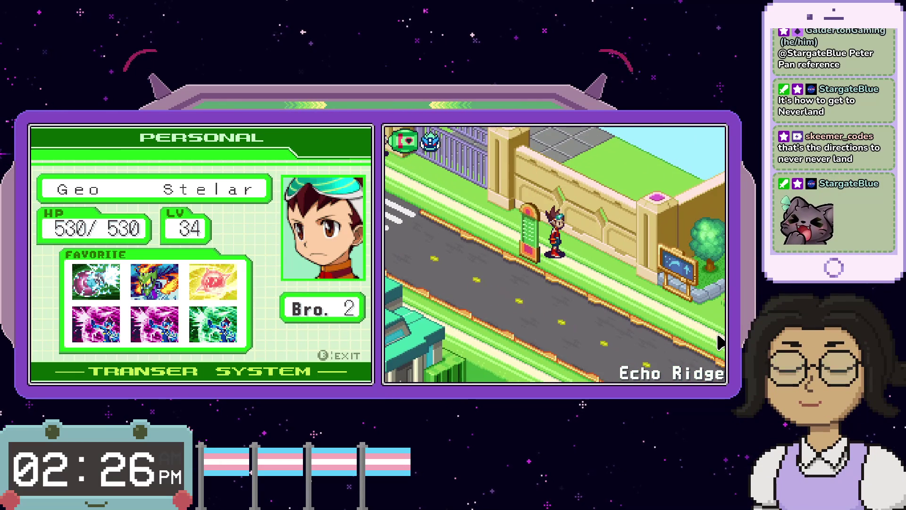
key("Left")
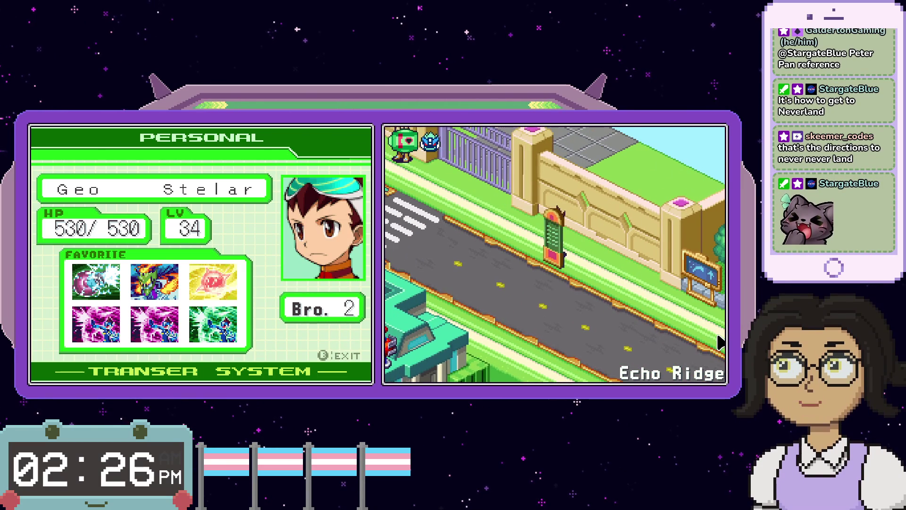
- Check the bus-stop signboard and ride the bus to AMAKEN Grounds
key("x")
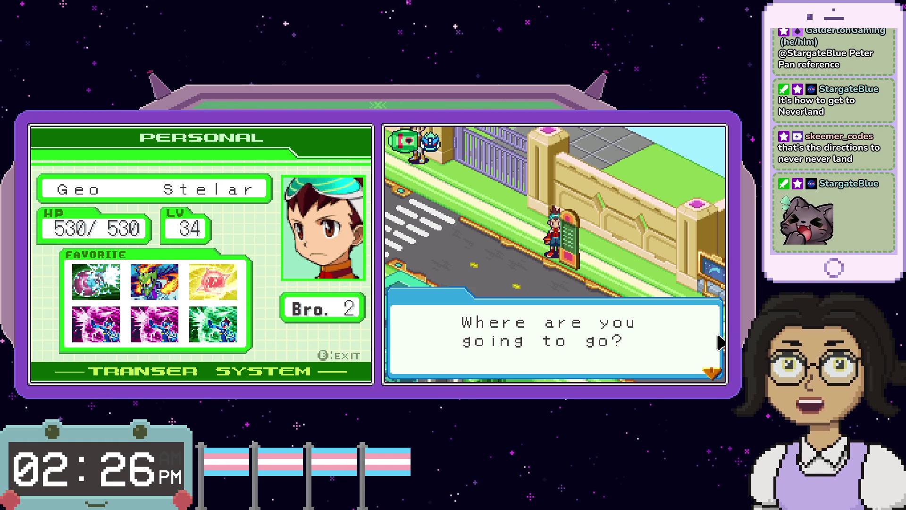
key("x")
key("z")
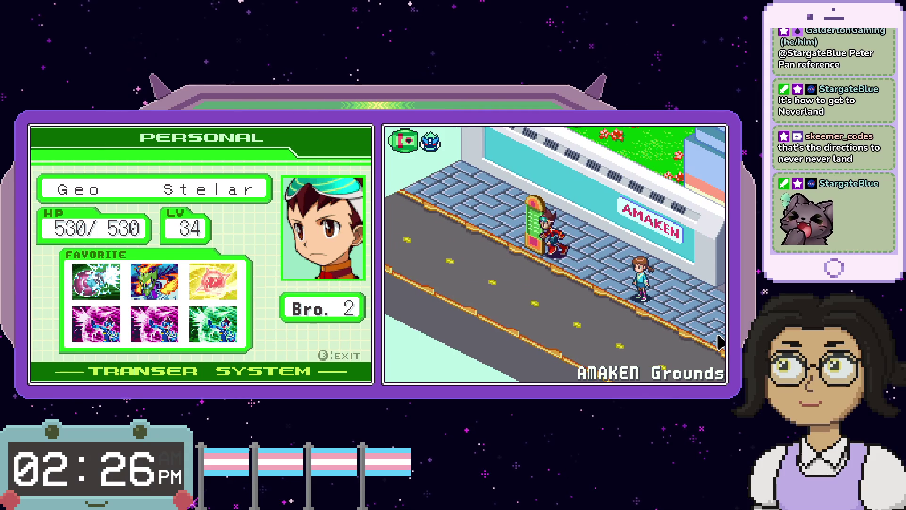
- Ride the bus to EchoR T. Square, climb the stairs to the plaza, and dismiss 'What's going on?'
key("z")
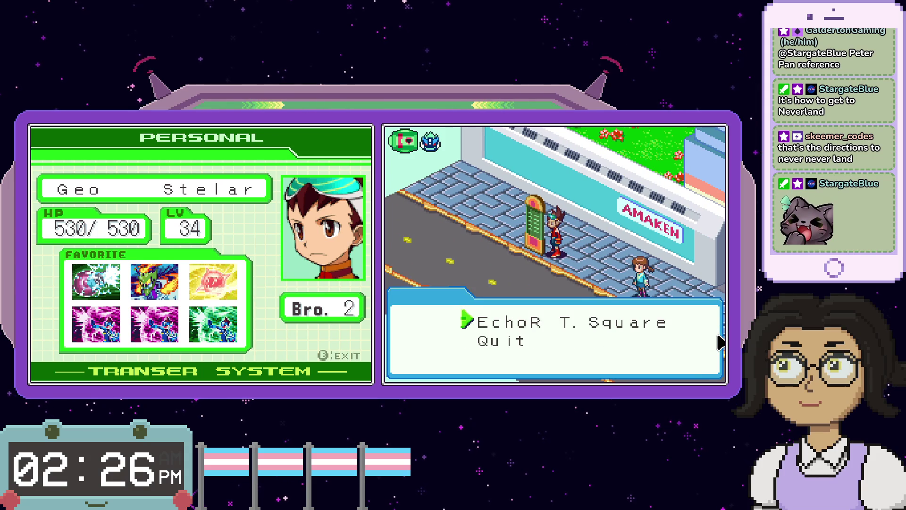
key("x")
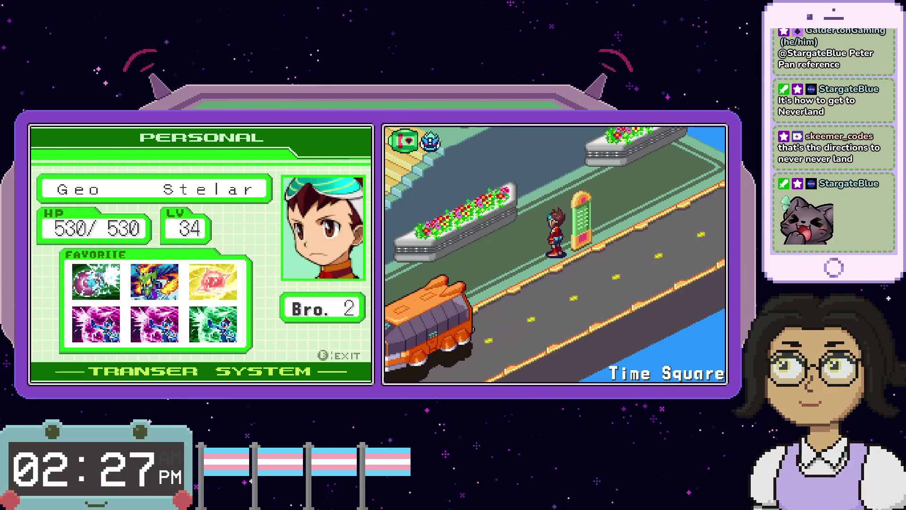
key("Left")
key("Up")
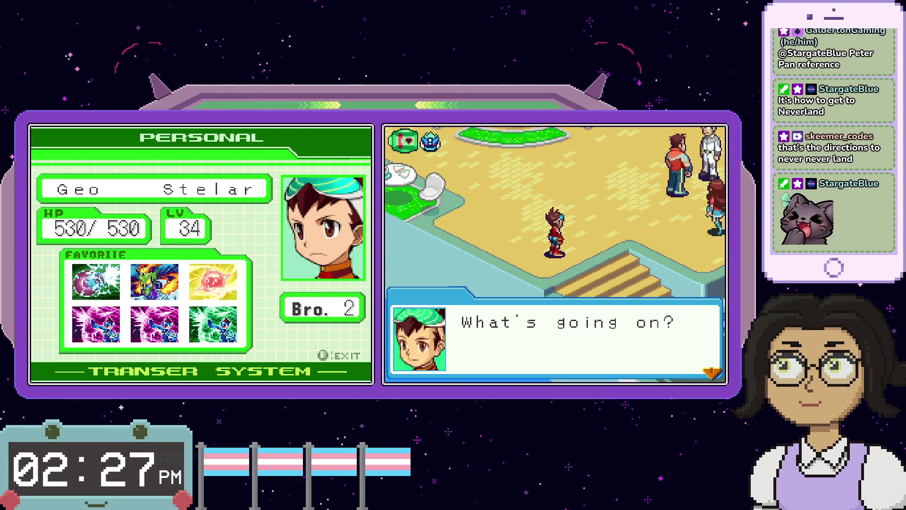
key("x")
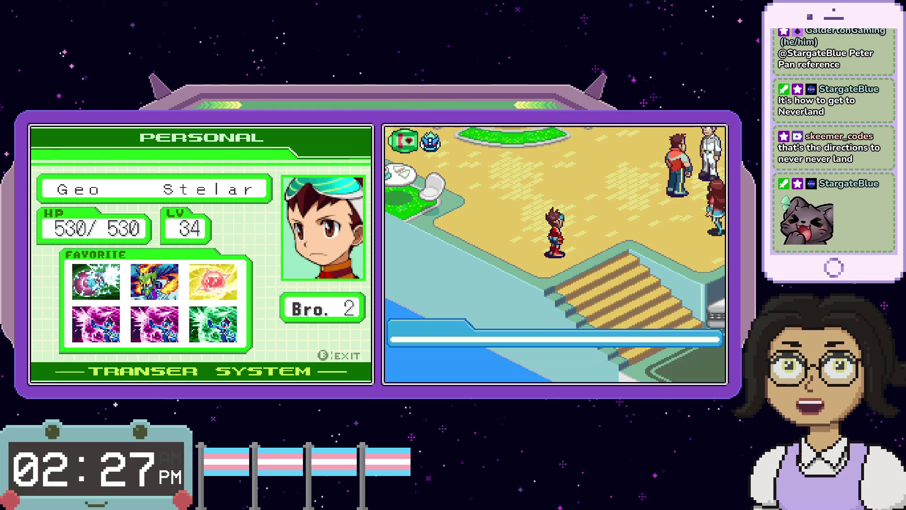